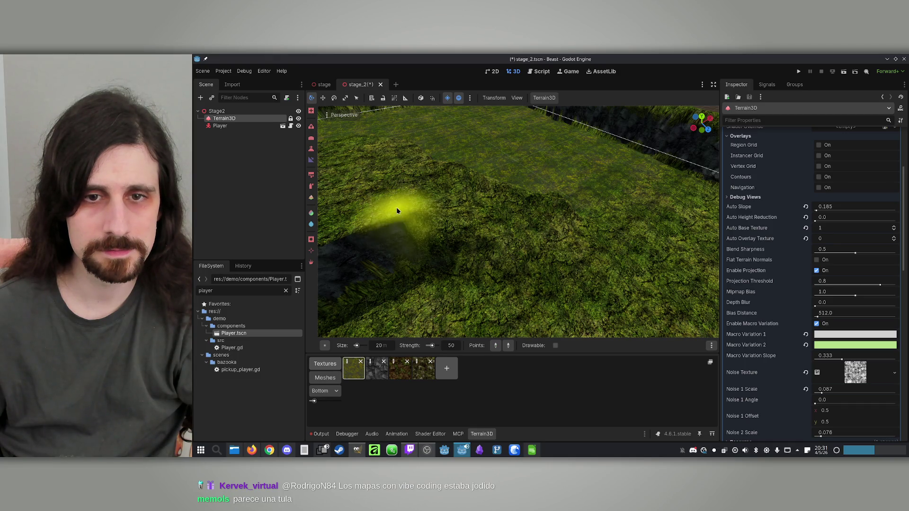
With the Height tool at target height 0, sculpt the crater rim around the circle.
left_click(604, 231)
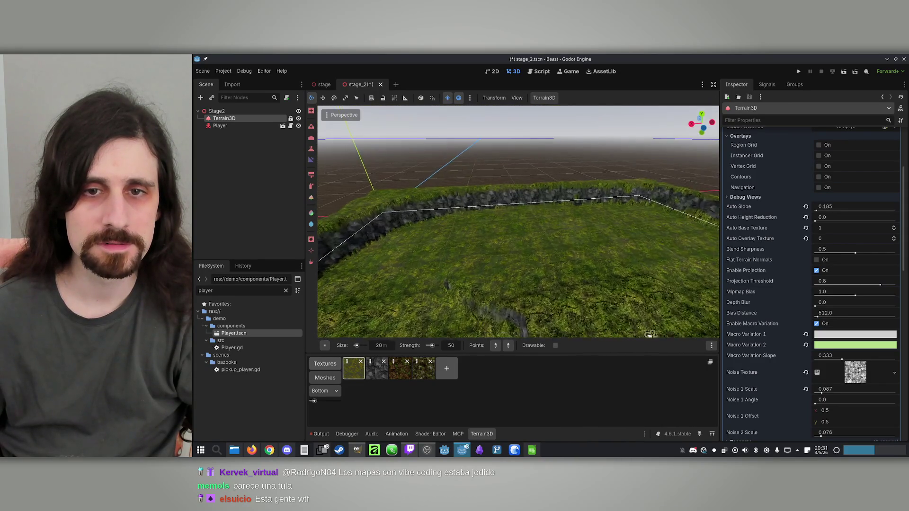
left_click_drag(556, 191, 535, 237)
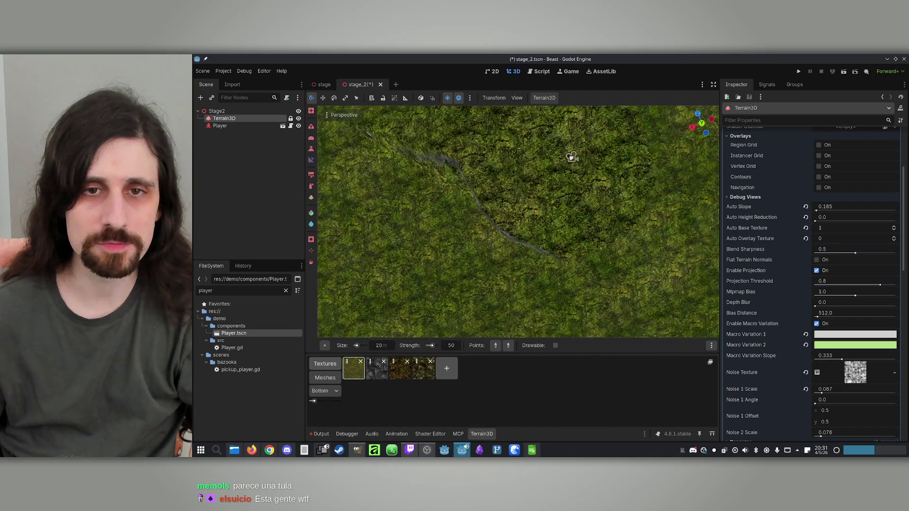
left_click(311, 149)
type("0")
key("Return")
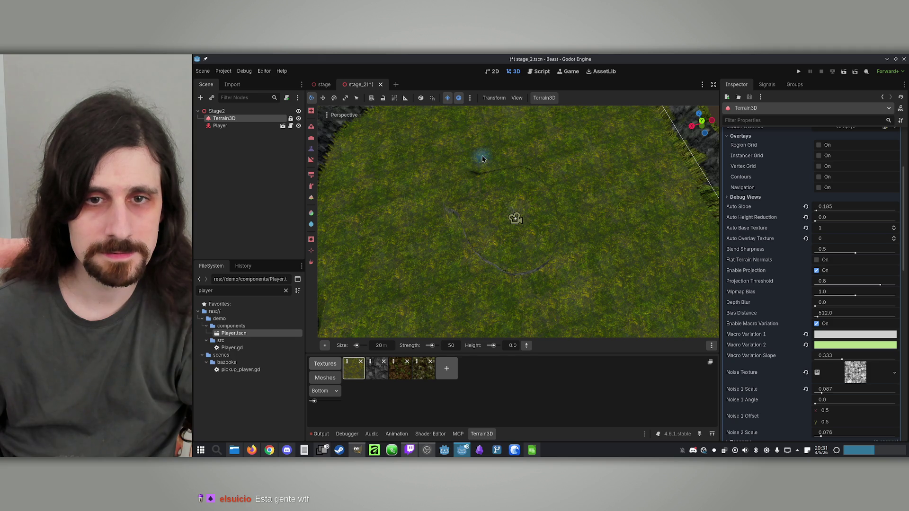
scroll(464, 188, "down", 3)
scroll(519, 218, "up", 4)
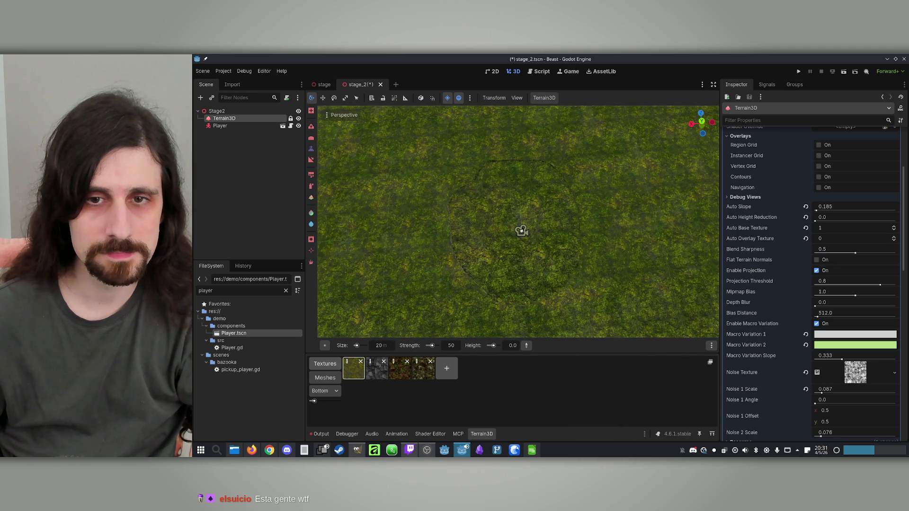
left_click_drag(560, 179, 440, 219)
left_click_drag(481, 325, 590, 268)
left_click_drag(563, 179, 474, 200)
mouse_move(458, 273)
left_mouse_down()
mouse_move(524, 303)
mouse_move(583, 242)
left_mouse_up()
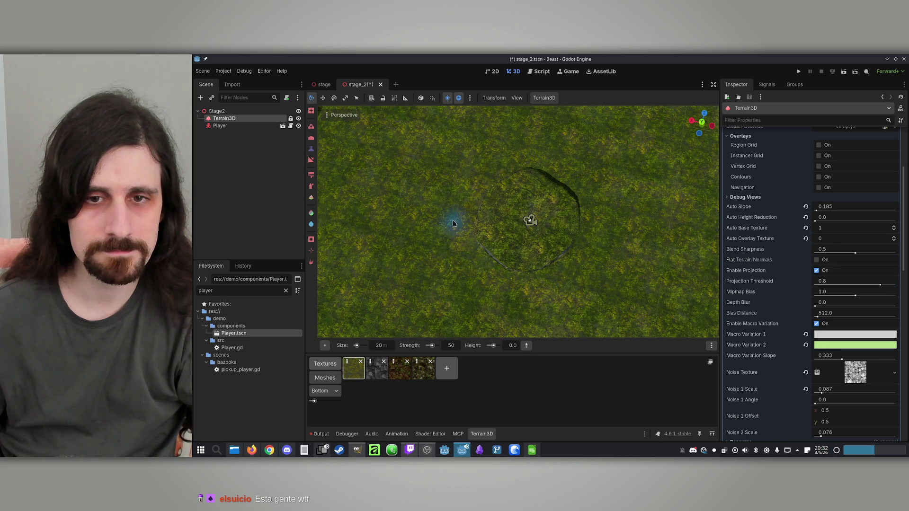
Raise the target height to 15 and sculpt the curved ridge beside the crater.
scroll(453, 226, "down", 5)
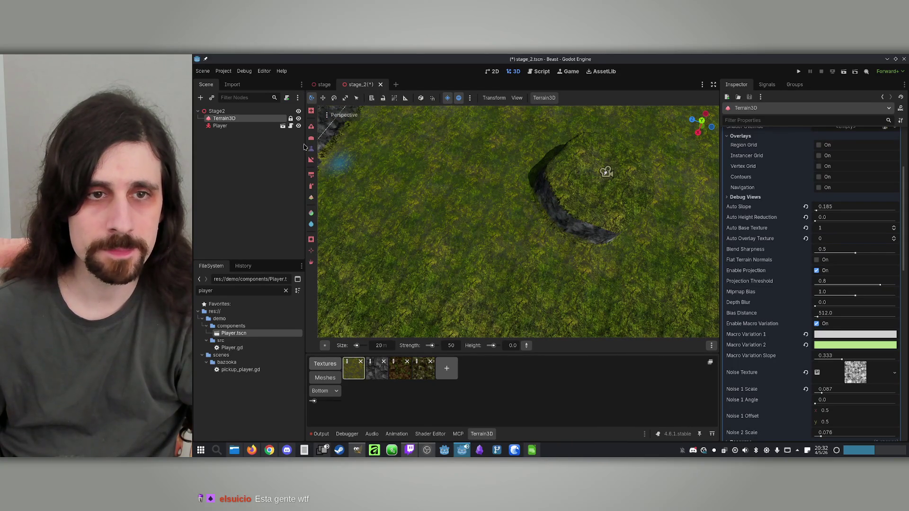
left_click(513, 348)
type("5")
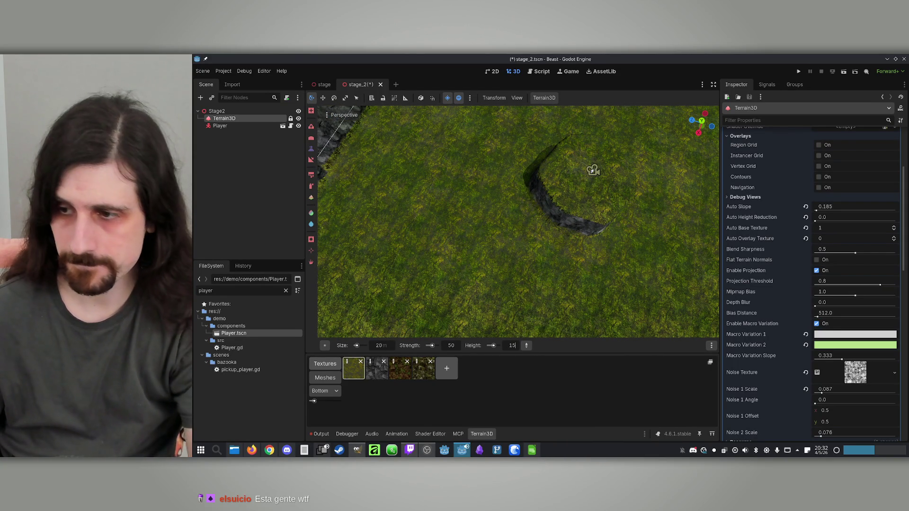
key("Return")
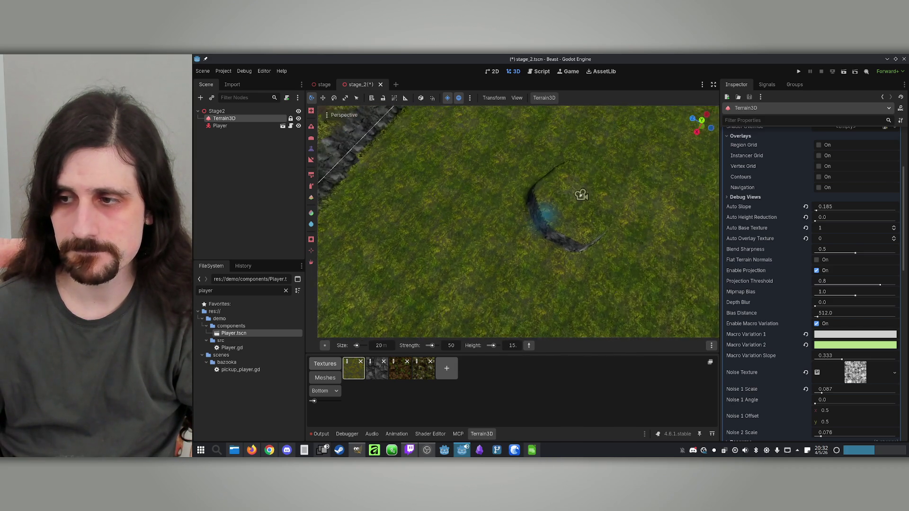
mouse_move(554, 239)
left_mouse_down()
mouse_move(555, 254)
mouse_move(545, 239)
mouse_move(529, 264)
left_mouse_up()
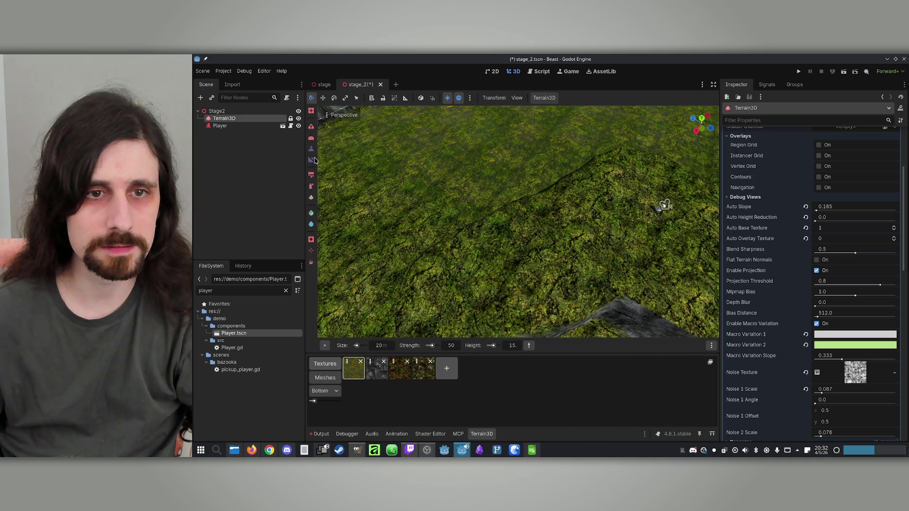
Use the Slope tool to ease the hill's sides into slopes.
left_click(312, 161)
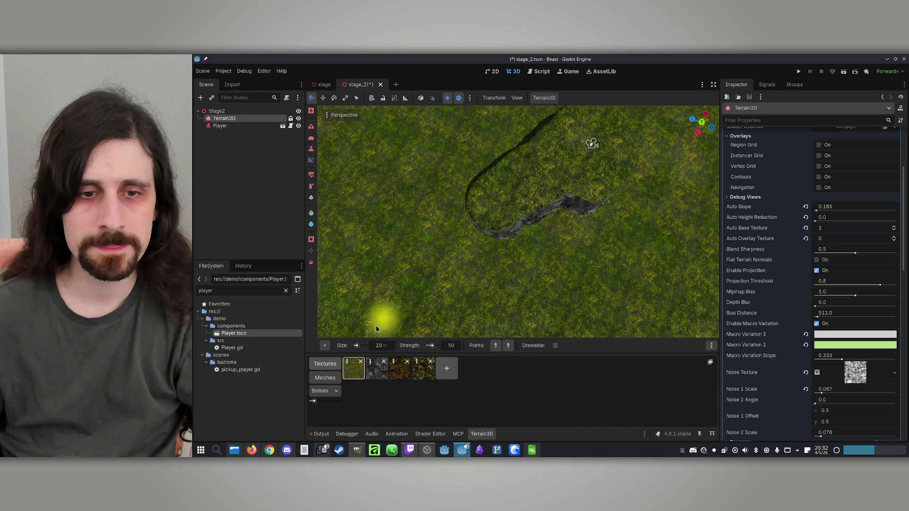
left_click(458, 229)
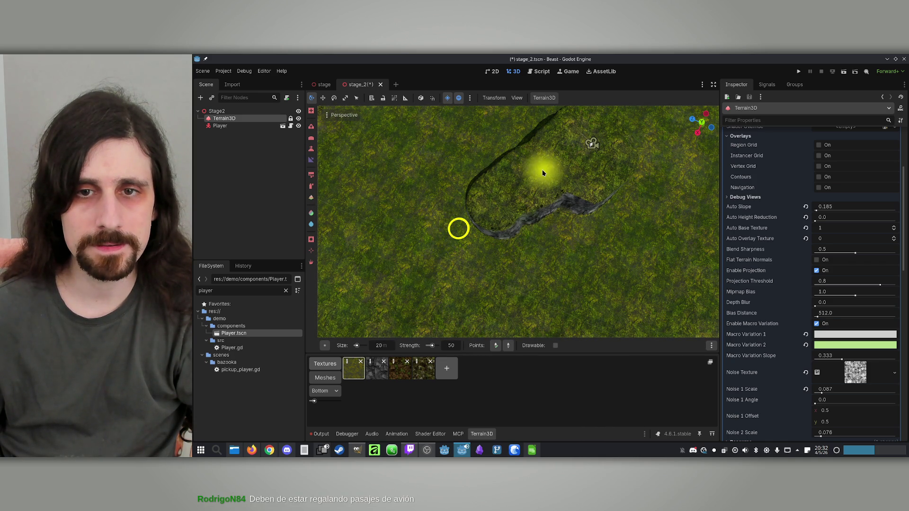
mouse_move(550, 166)
left_mouse_down()
mouse_move(497, 203)
mouse_move(517, 236)
left_mouse_up()
left_click_drag(562, 279, 497, 187)
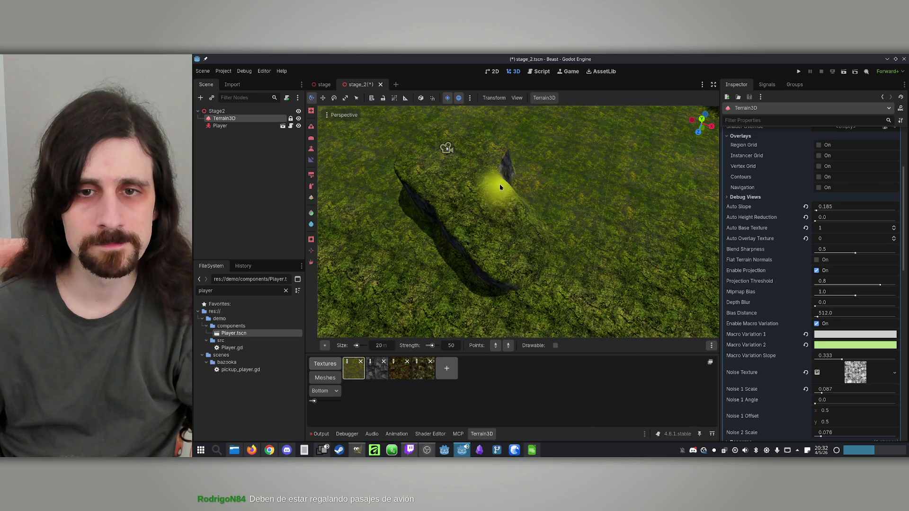
mouse_move(529, 310)
left_mouse_down()
mouse_move(459, 217)
mouse_move(488, 246)
left_mouse_up()
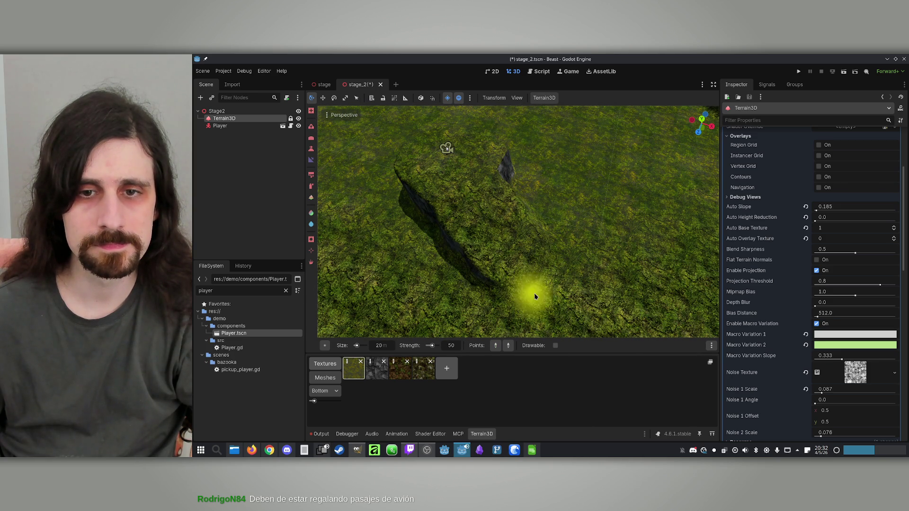
mouse_move(578, 316)
left_mouse_down()
mouse_move(464, 193)
mouse_move(504, 270)
left_mouse_up()
scroll(504, 270, "down", 5)
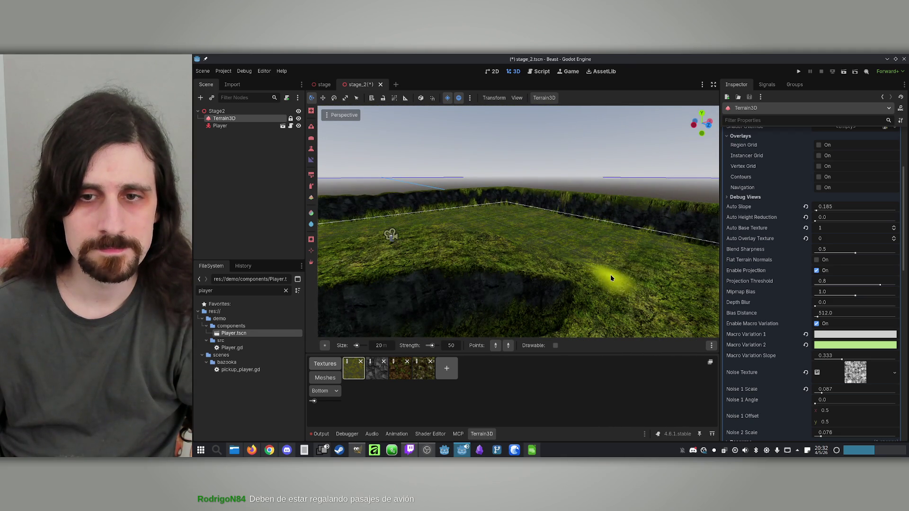
mouse_move(611, 278)
left_mouse_down()
mouse_move(548, 260)
mouse_move(433, 247)
mouse_move(544, 264)
left_mouse_up()
mouse_move(596, 297)
left_mouse_down()
mouse_move(433, 247)
mouse_move(575, 284)
mouse_move(408, 139)
left_mouse_up()
Paint grass over the rock's left edge.
scroll(557, 256, "up", 3)
scroll(559, 255, "up", 2)
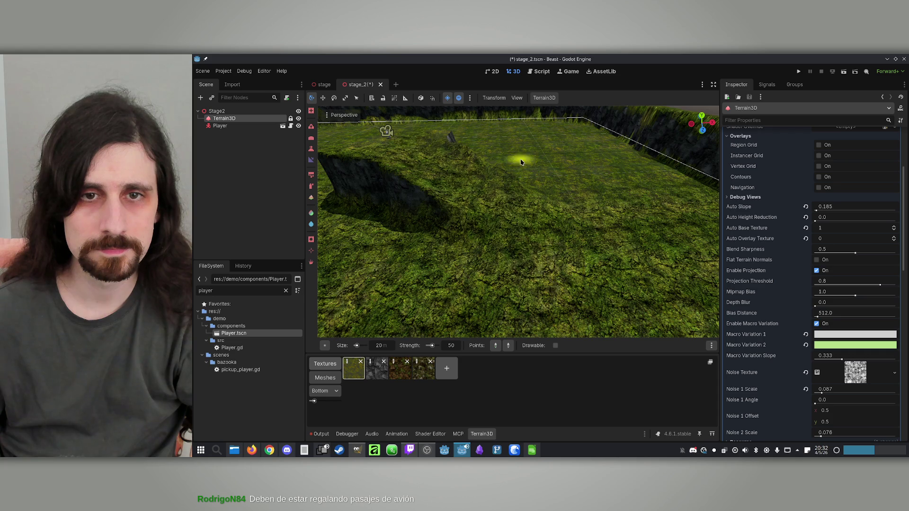
scroll(528, 156, "down", 3)
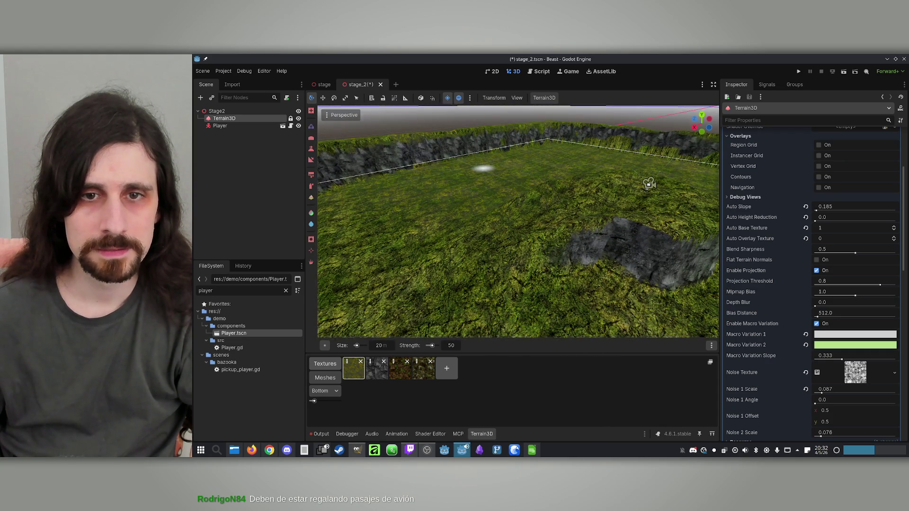
scroll(482, 163, "up", 2)
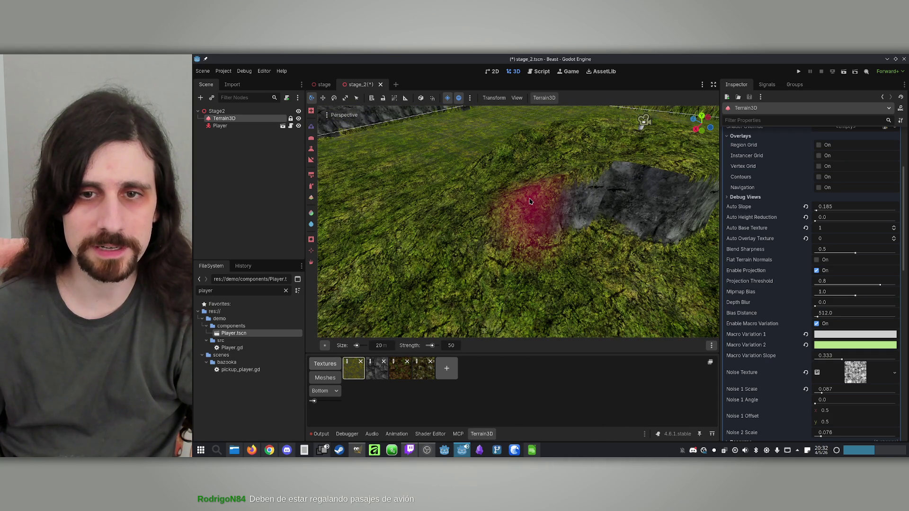
mouse_move(530, 201)
left_mouse_down()
mouse_move(568, 193)
mouse_move(489, 239)
left_mouse_up()
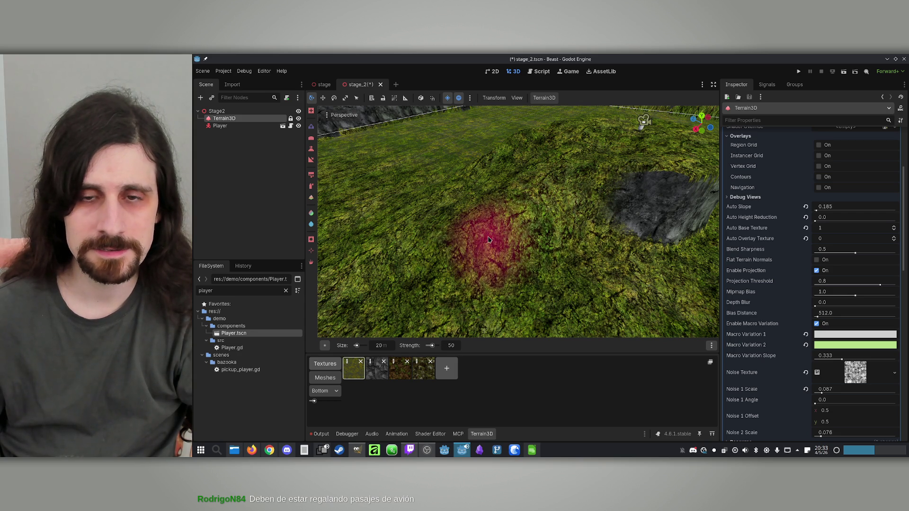
scroll(489, 239, "down", 3)
scroll(545, 227, "up", 4)
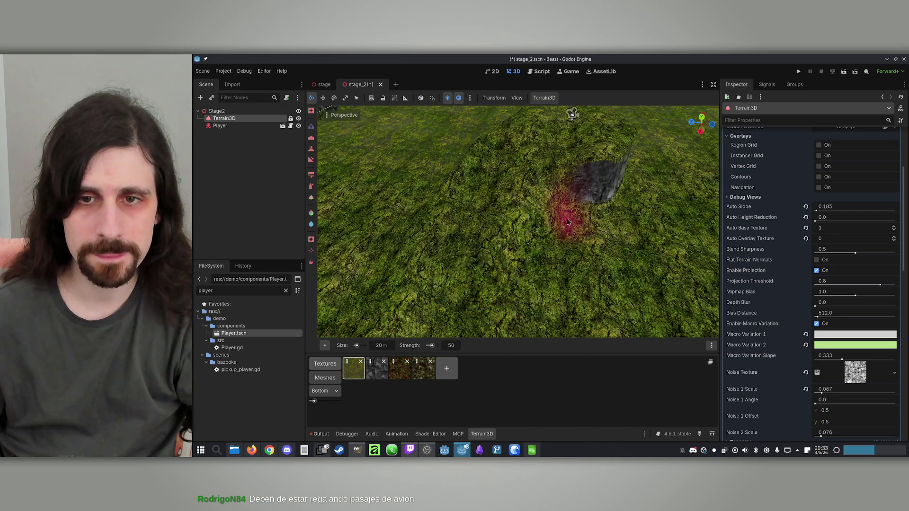
Switch back to the Height tool with a target height of 0.
left_click(310, 150)
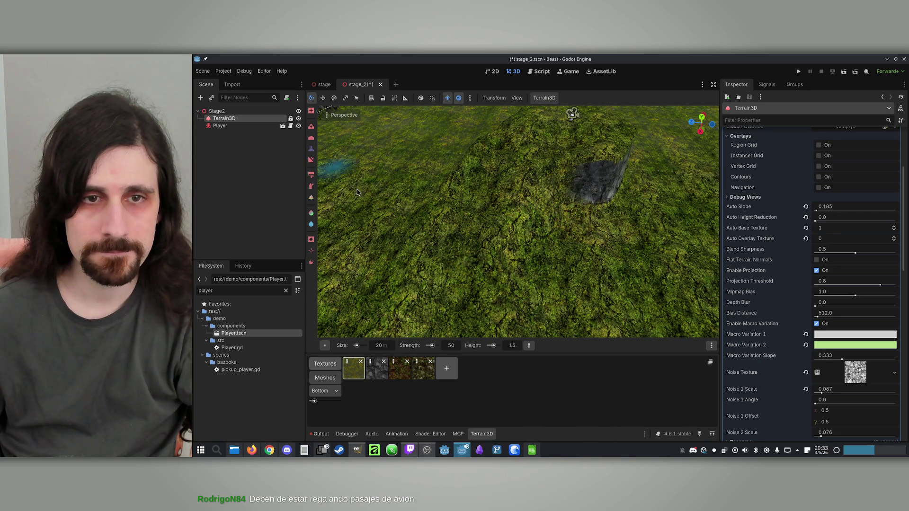
left_click(529, 345)
left_click(479, 315)
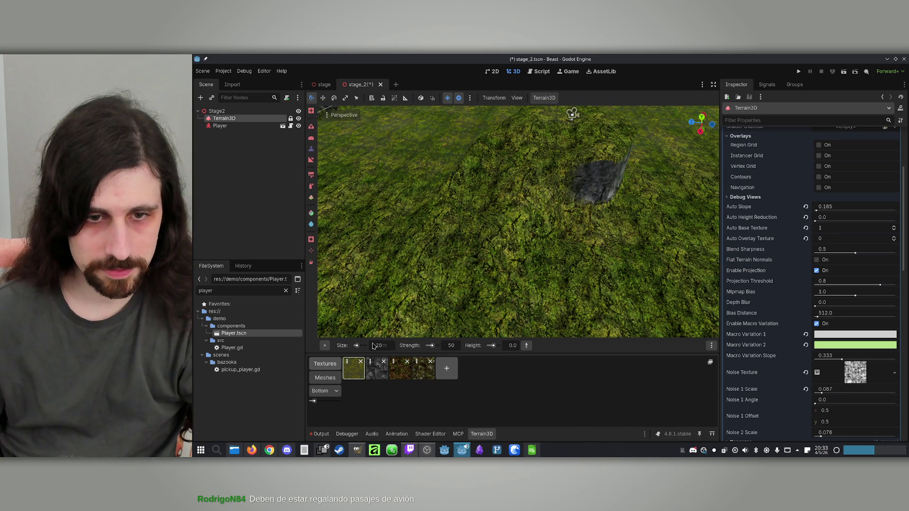
left_click(385, 345)
Set the Terrain3D brush size to 10 m.
type("10")
key("Return")
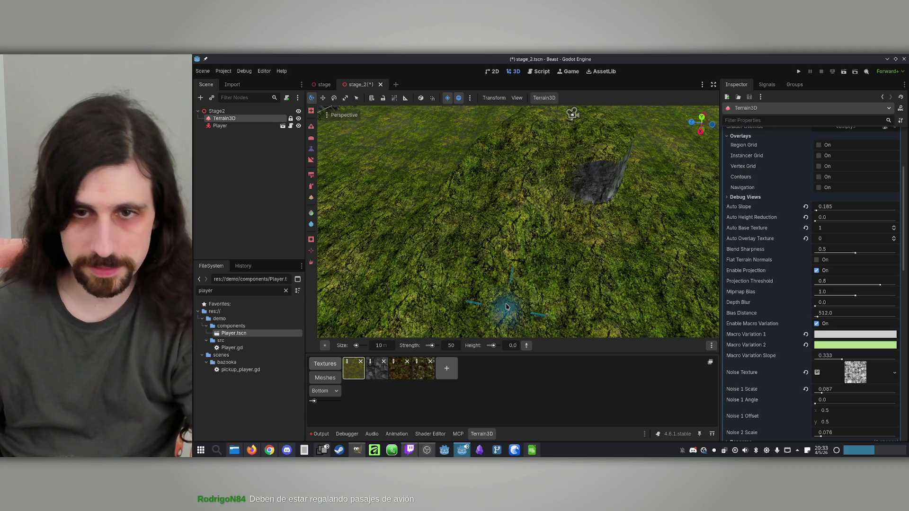
scroll(508, 314, "down", 3)
scroll(507, 315, "up", 5)
Orbit the view to inspect the raised plateau and its rocky cliff ring.
left_click_drag(507, 265, 577, 264)
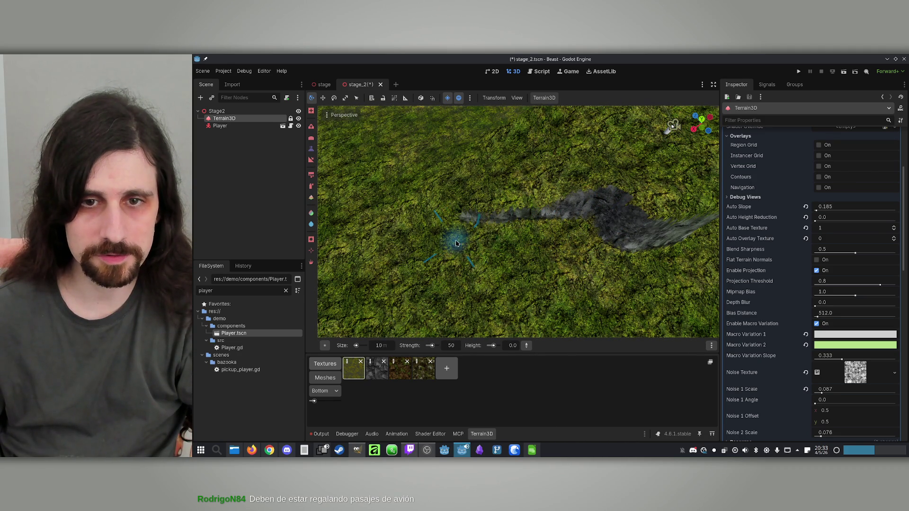
scroll(443, 251, "down", 3)
scroll(467, 186, "up", 3)
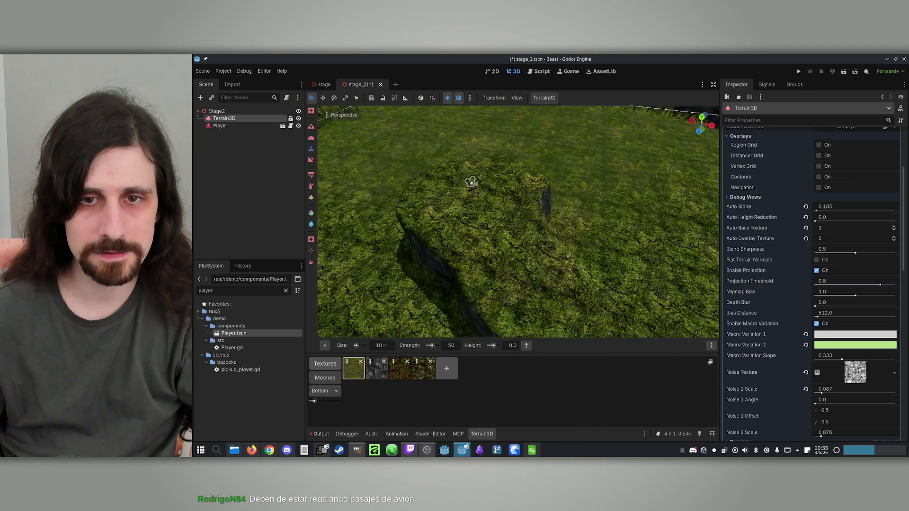
scroll(412, 265, "down", 2)
scroll(372, 157, "up", 4)
mouse_move(371, 156)
left_mouse_down()
mouse_move(463, 260)
mouse_move(528, 289)
left_mouse_up()
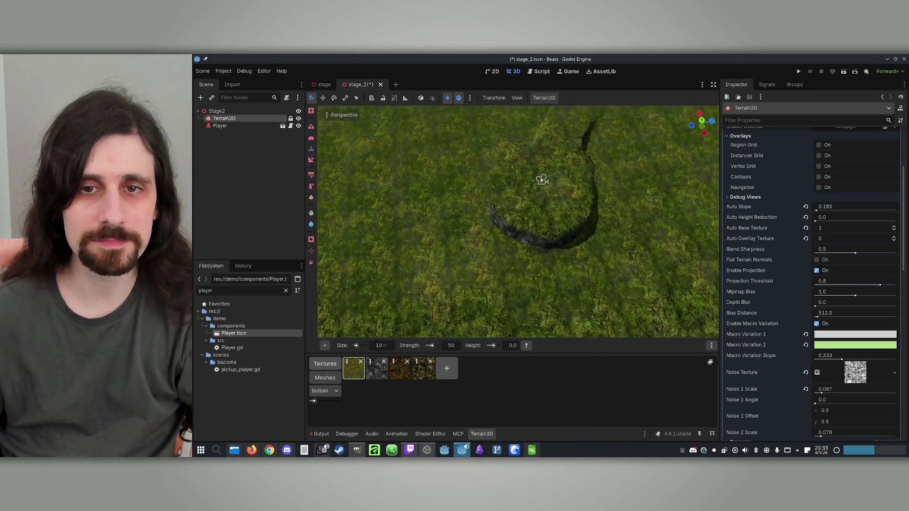
mouse_move(401, 291)
left_mouse_down()
mouse_move(400, 232)
mouse_move(400, 291)
left_mouse_up()
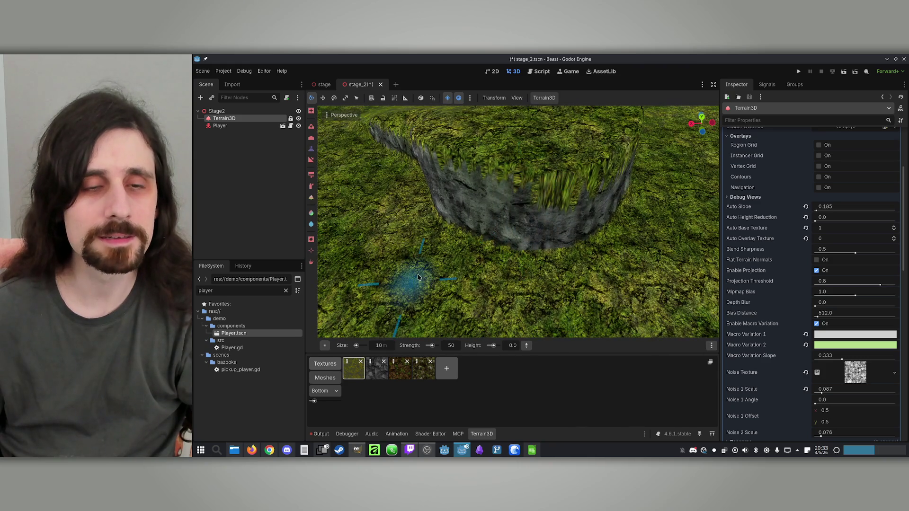
left_click_drag(450, 210, 484, 359)
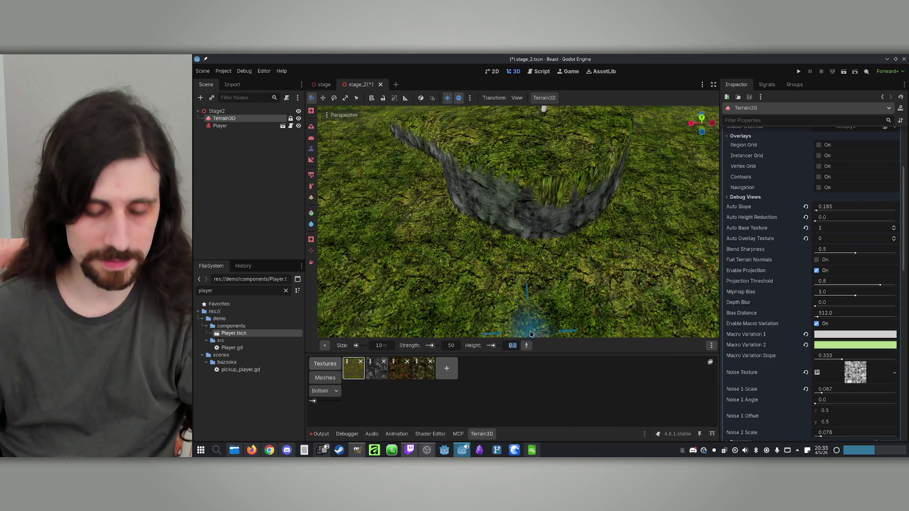
Set the target height to 10, then undo the raised circular ring.
type("10")
key("Return")
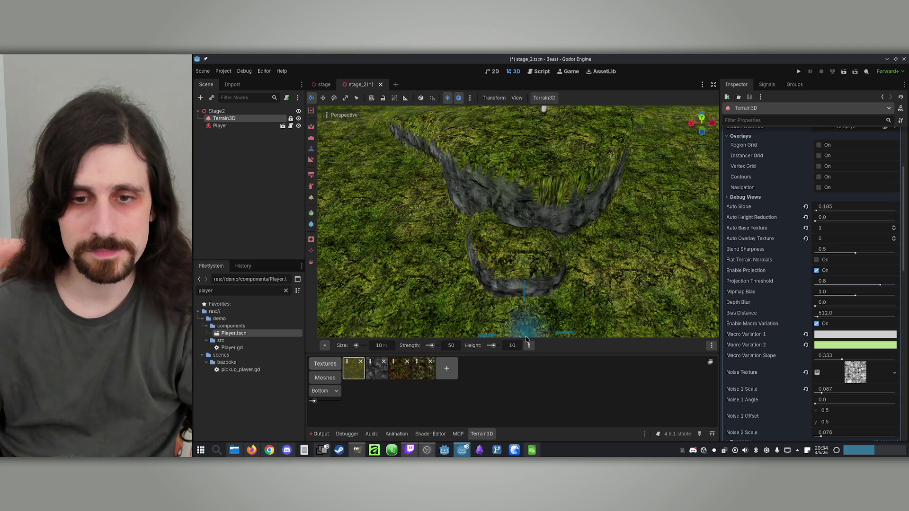
key("ctrl+z")
Raise a mound inside the cliff ring at height 12.5 and orbit around it.
left_click(512, 346)
type(".5")
key("Return")
left_click_drag(518, 268, 515, 224)
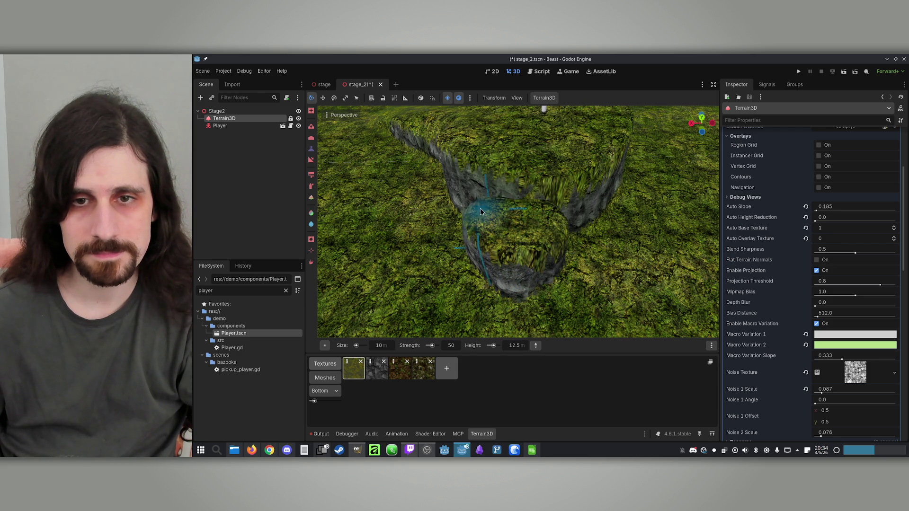
scroll(527, 213, "up", 5)
scroll(557, 226, "down", 5)
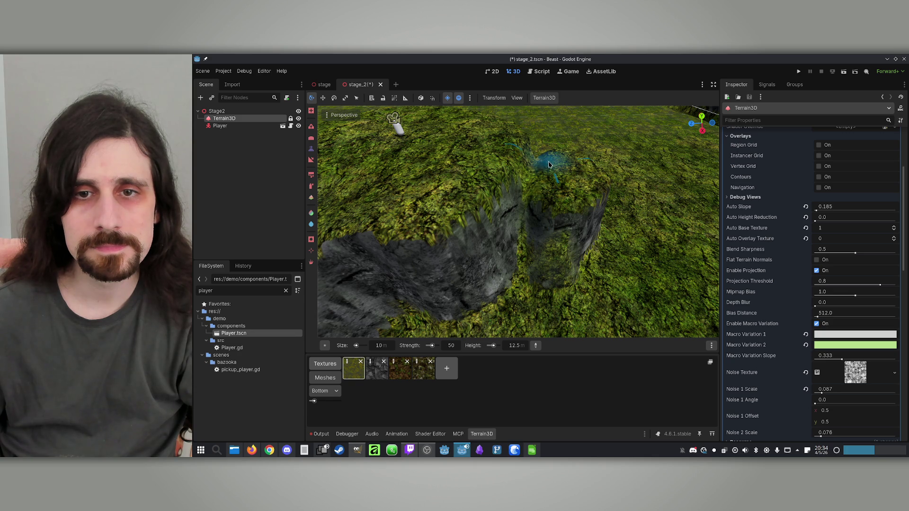
left_click_drag(544, 226, 464, 232)
scroll(557, 223, "down", 5)
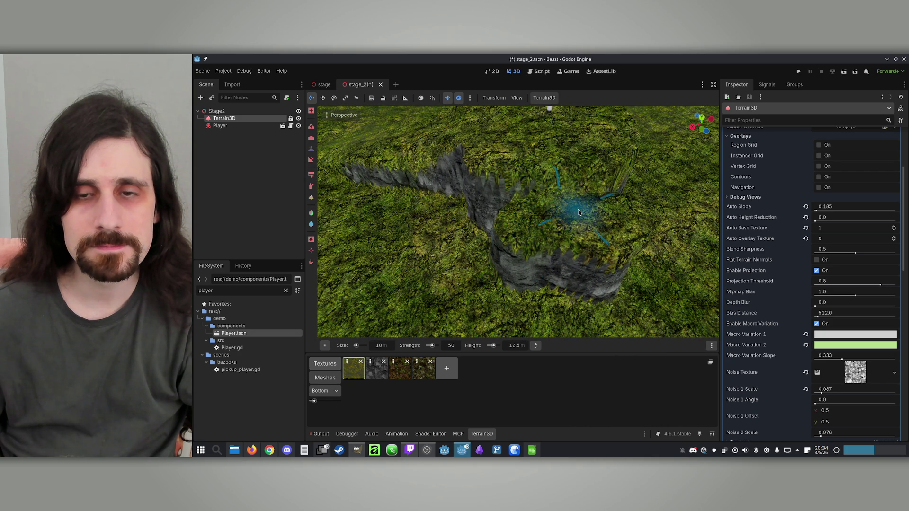
left_click_drag(574, 219, 565, 226)
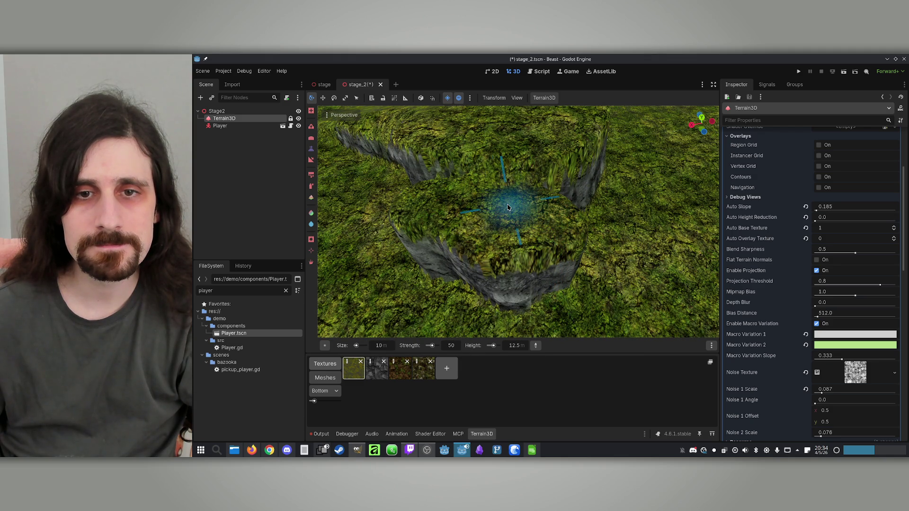
left_click_drag(449, 207, 415, 223)
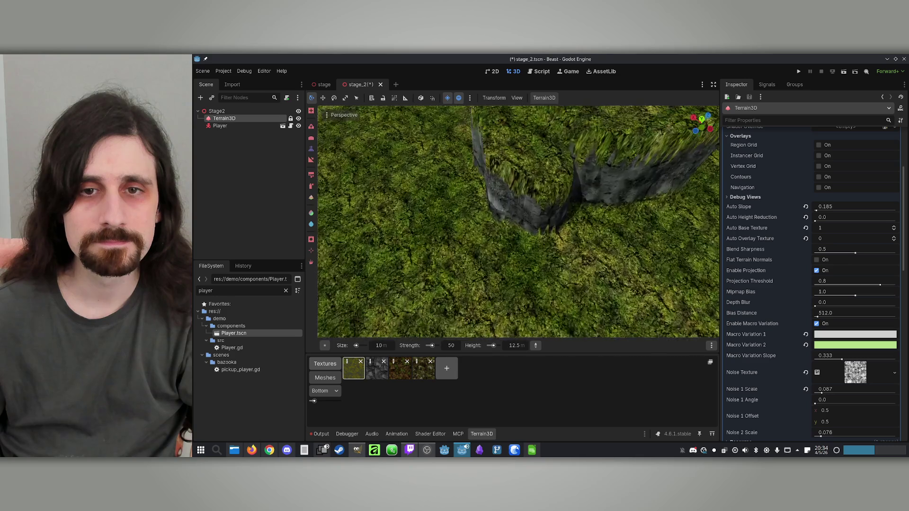
Edit the brush height value and orbit the view around the terrain bowl.
left_click(516, 346)
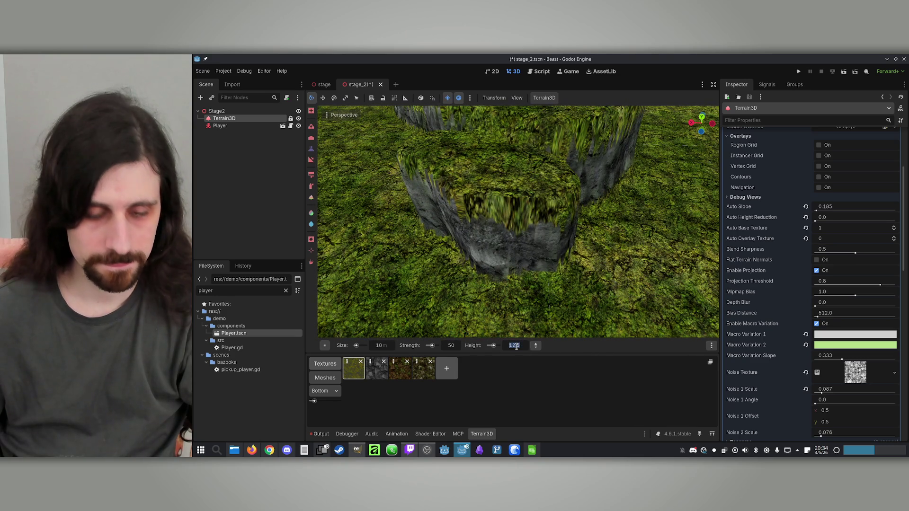
type("10.")
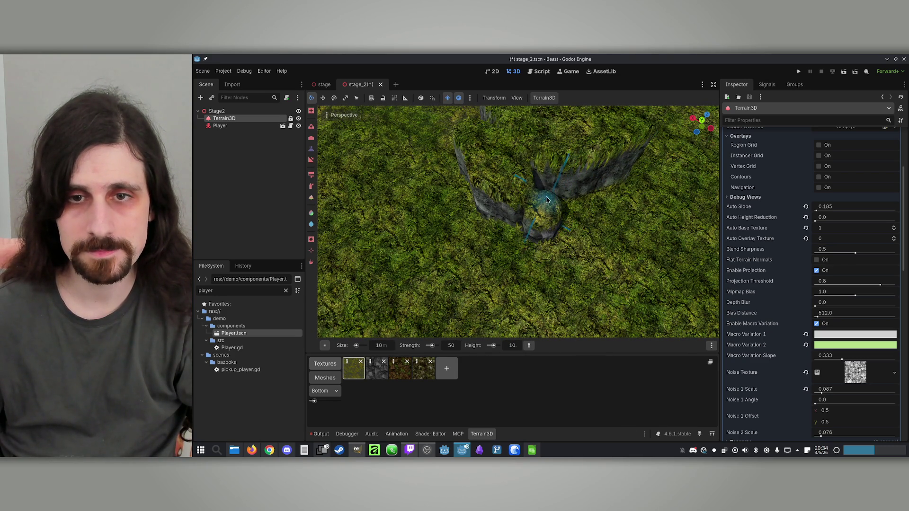
left_click_drag(546, 200, 514, 215)
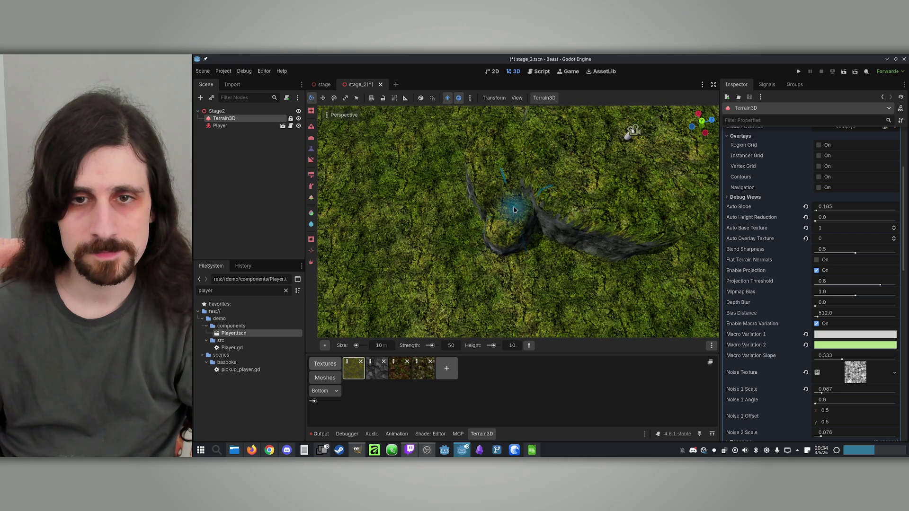
scroll(521, 239, "up", 3)
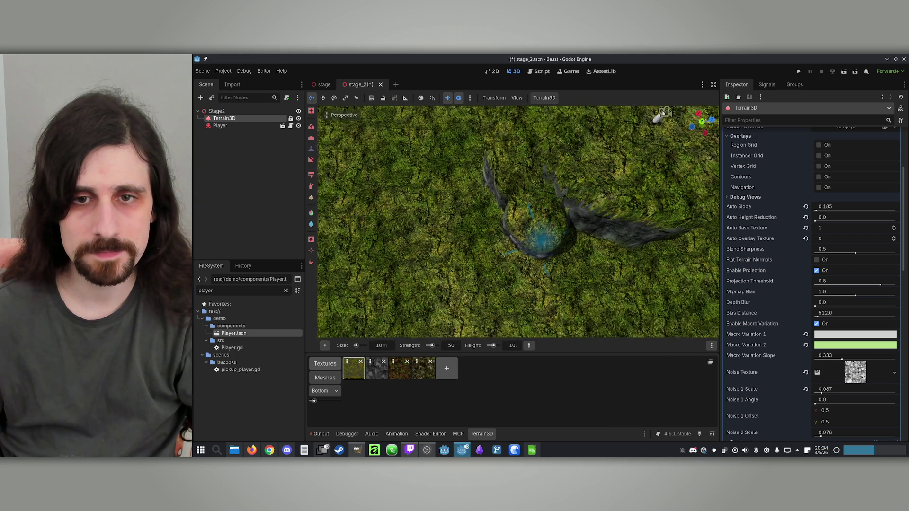
mouse_move(590, 227)
left_mouse_down()
mouse_move(532, 244)
mouse_move(463, 193)
mouse_move(559, 209)
left_mouse_up()
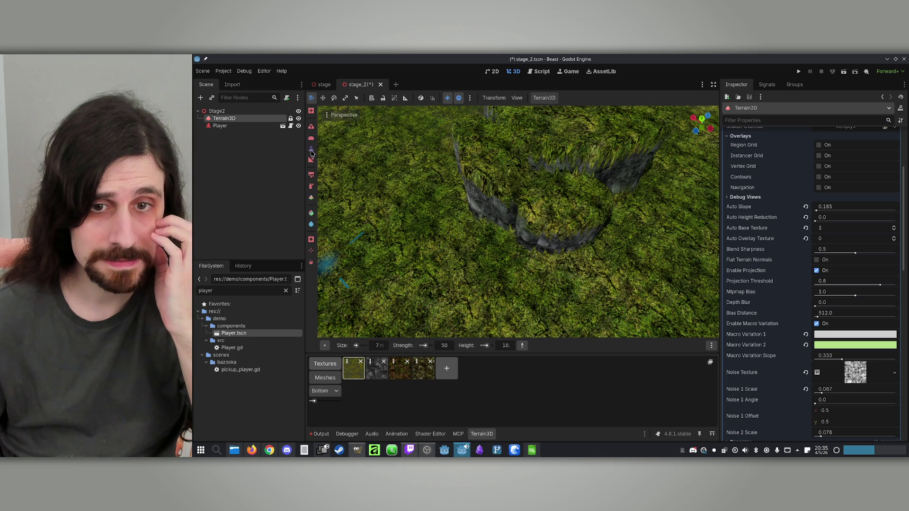
Set the brush height to 5.0 and orbit around the rock formation.
left_click(507, 345)
type("7.")
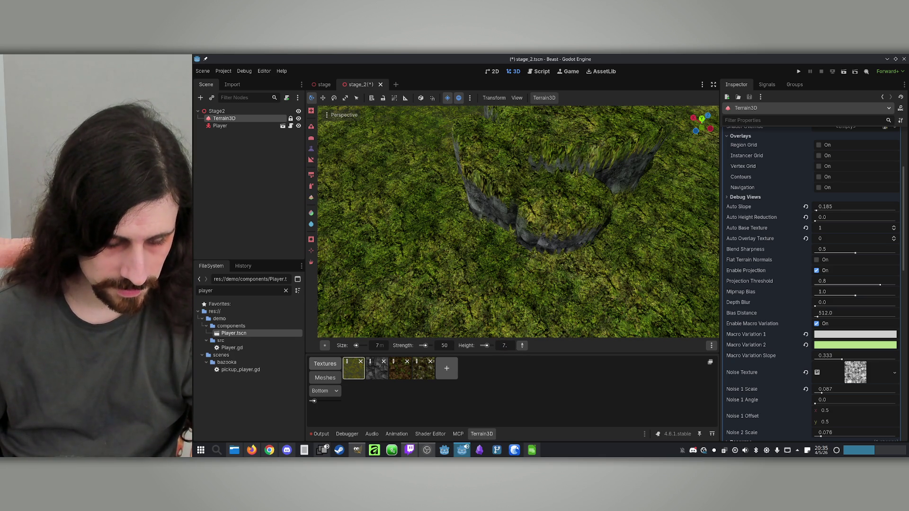
type("5")
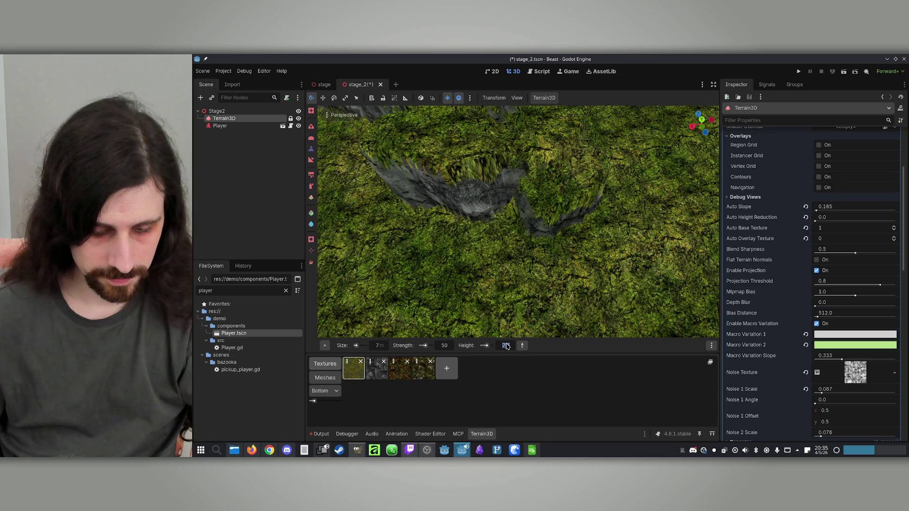
type("5")
key("Return")
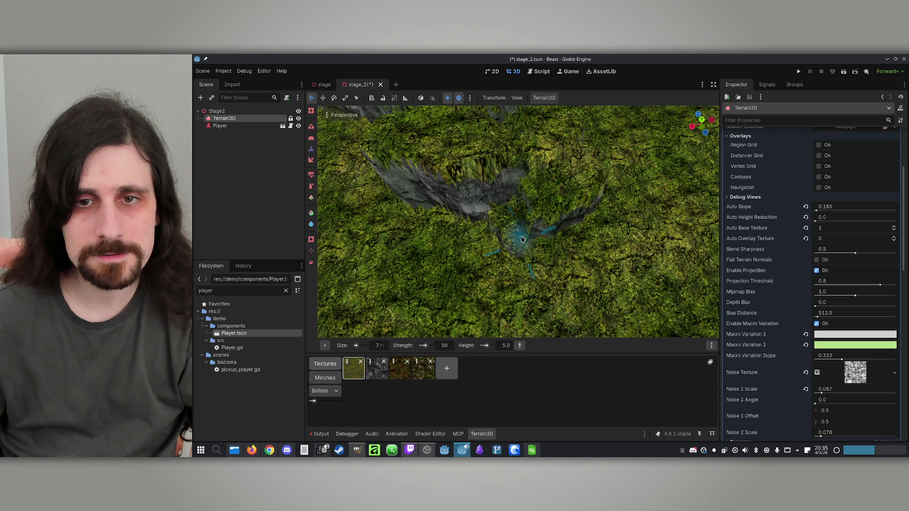
scroll(473, 229, "up", 3)
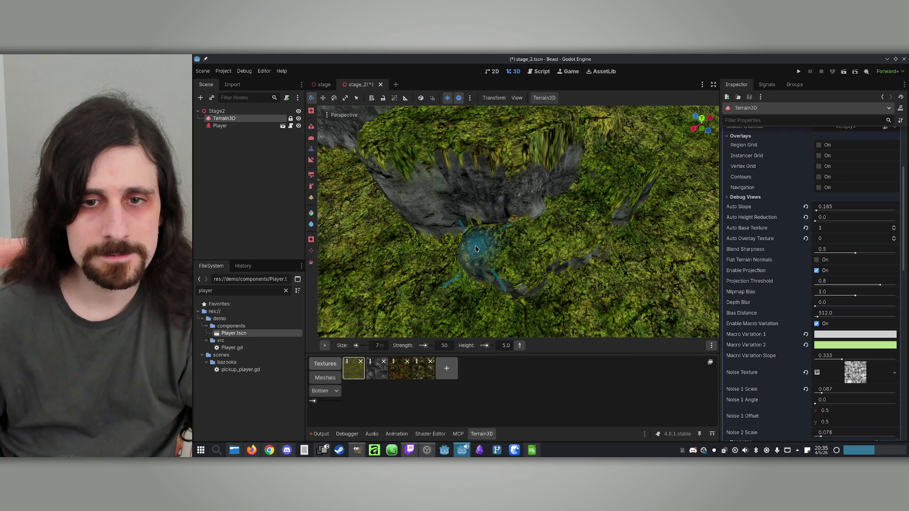
mouse_move(484, 233)
left_mouse_down()
mouse_move(519, 232)
mouse_move(516, 224)
left_mouse_up()
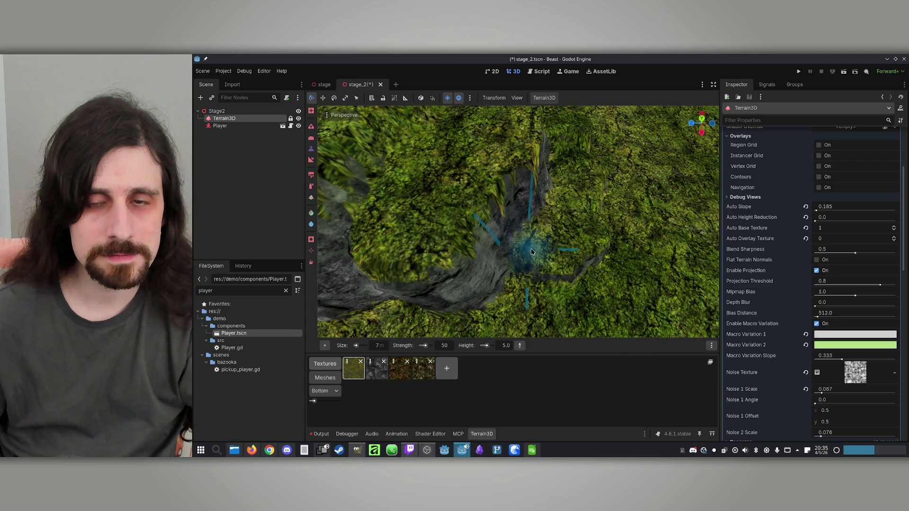
scroll(529, 252, "down", 5)
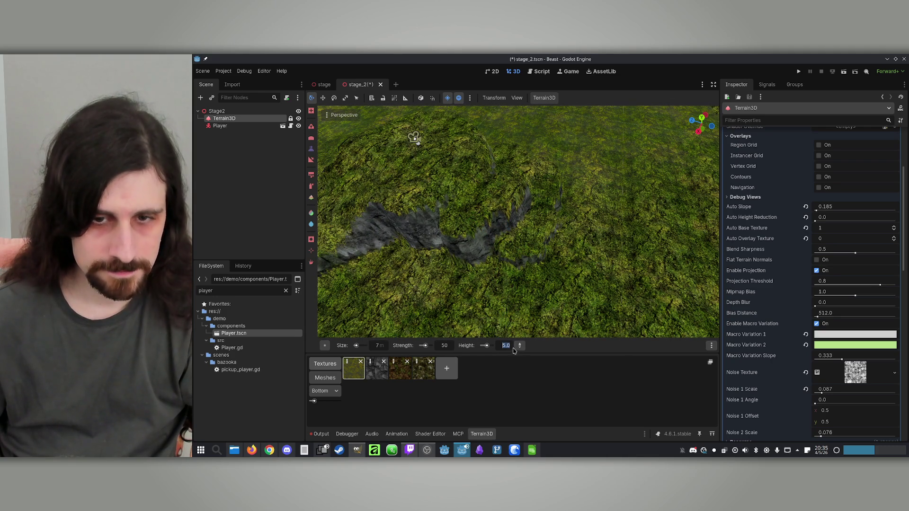
Set the brush height to 2.5, then reselect the sculpting tool.
type("2")
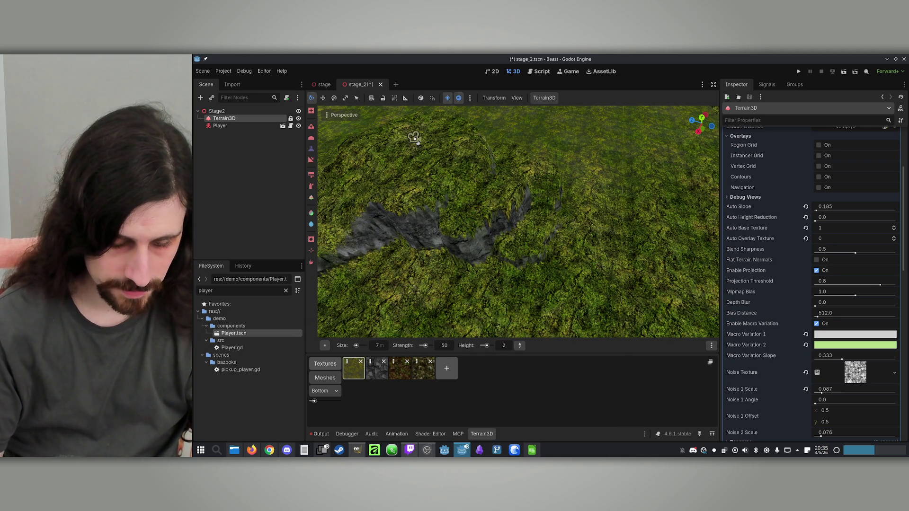
type("3.5")
key("Return")
scroll(498, 297, "up", 5)
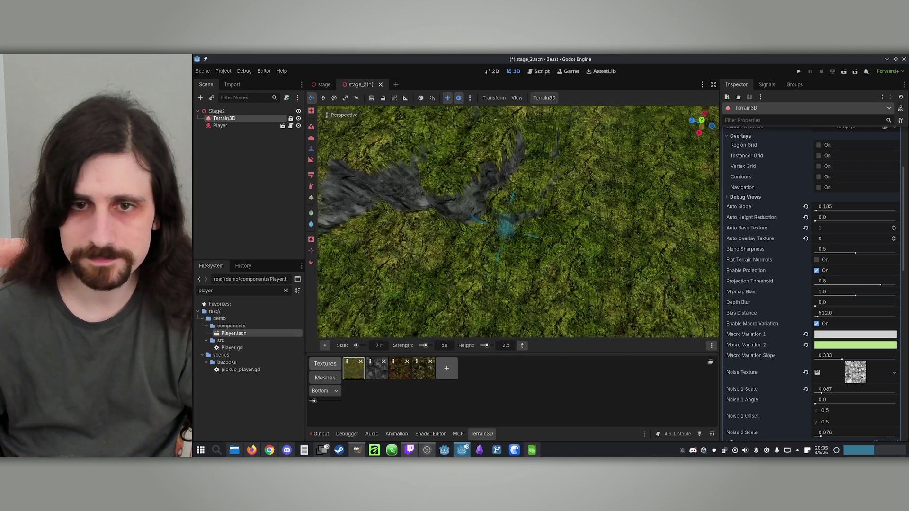
key("t")
scroll(550, 299, "down", 6)
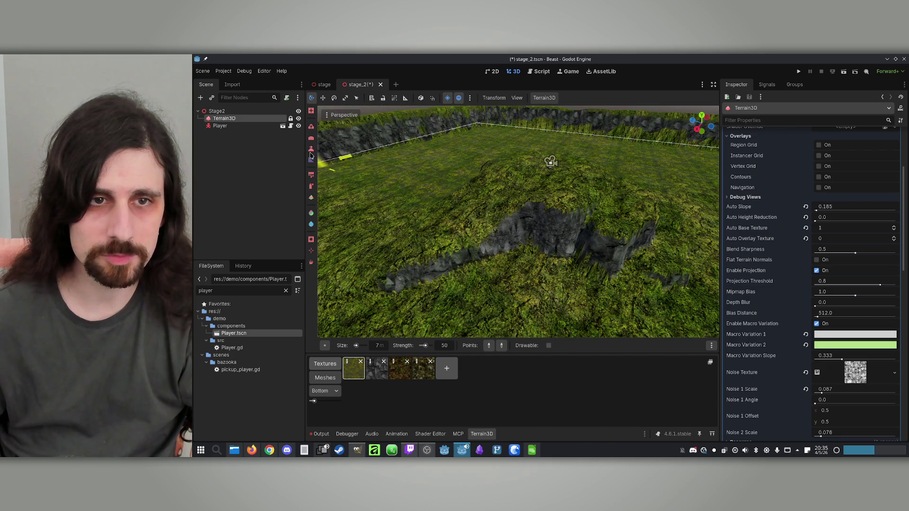
left_click(311, 160)
scroll(501, 251, "up", 6)
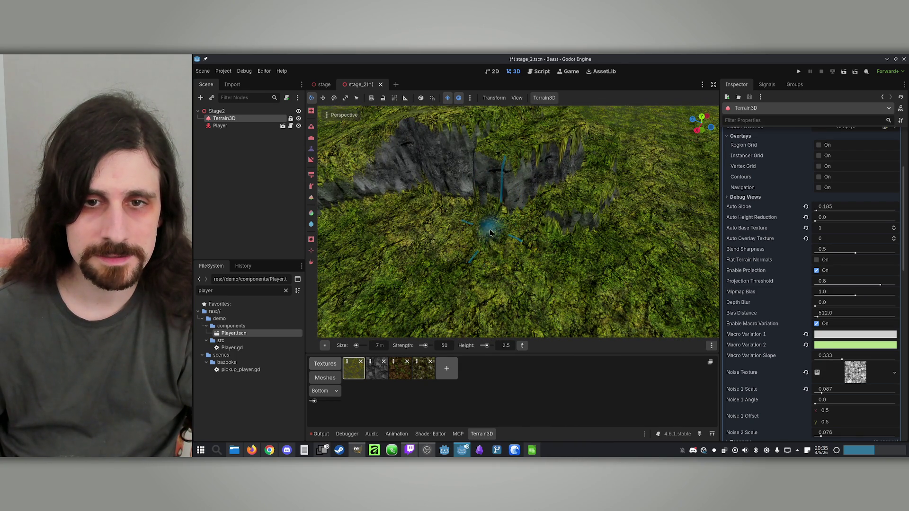
scroll(493, 227, "up", 5)
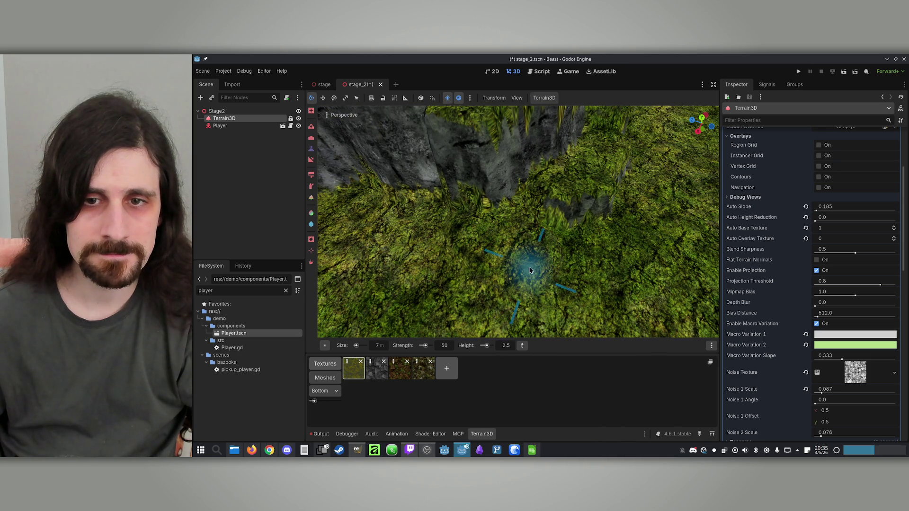
mouse_move(544, 269)
left_mouse_down()
mouse_move(455, 218)
mouse_move(488, 203)
mouse_move(390, 182)
left_mouse_up()
Pick the Slope tool and cancel a stray slope point.
left_click(311, 159)
mouse_move(457, 217)
left_mouse_down()
mouse_move(468, 233)
mouse_move(473, 213)
mouse_move(520, 260)
mouse_move(488, 240)
left_mouse_up()
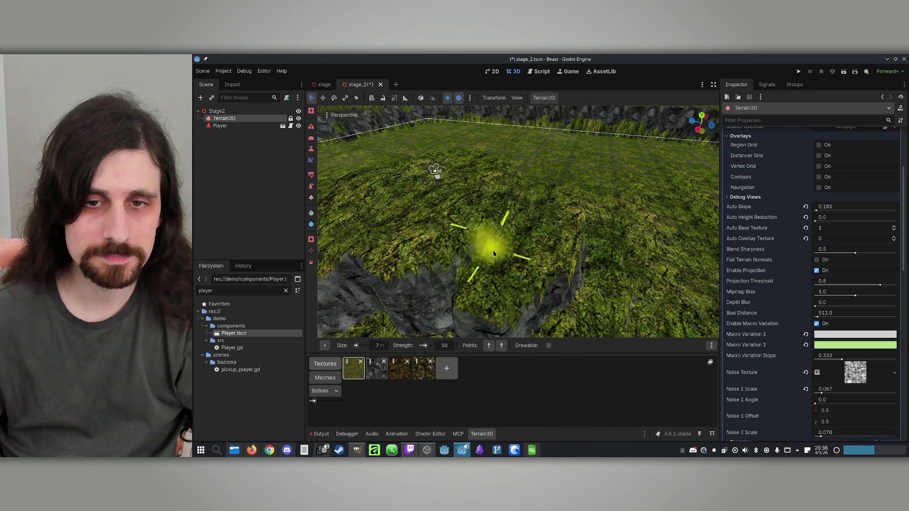
left_click(495, 283)
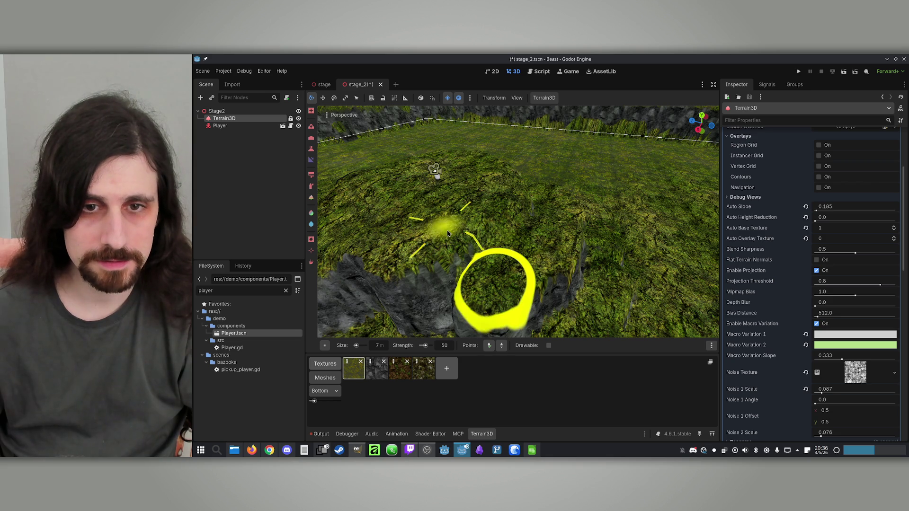
key("Escape")
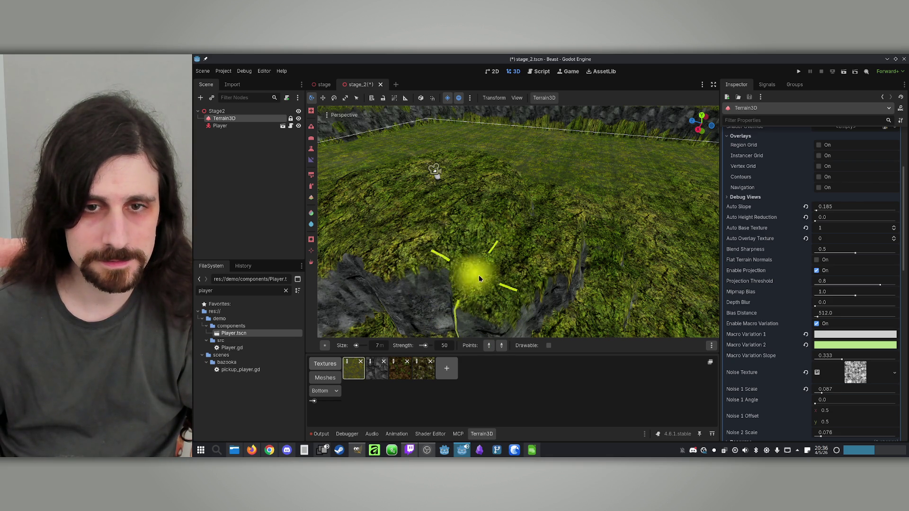
Fly and orbit the view around the raised grass block and its rocky wall.
mouse_move(467, 224)
left_mouse_down()
mouse_move(487, 270)
mouse_move(605, 237)
left_mouse_up()
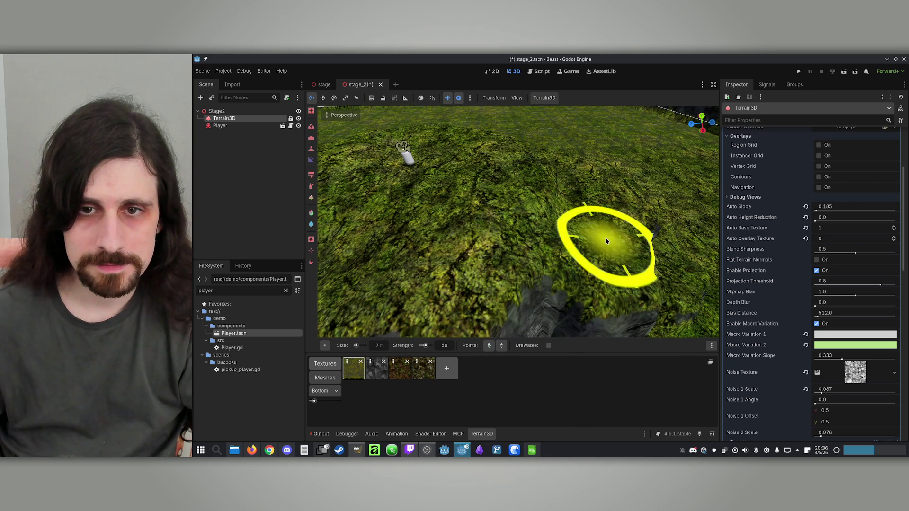
mouse_move(539, 237)
left_mouse_down()
mouse_move(592, 331)
mouse_move(636, 245)
left_mouse_up()
mouse_move(506, 206)
left_mouse_down()
mouse_move(474, 214)
mouse_move(545, 228)
mouse_move(461, 233)
left_mouse_up()
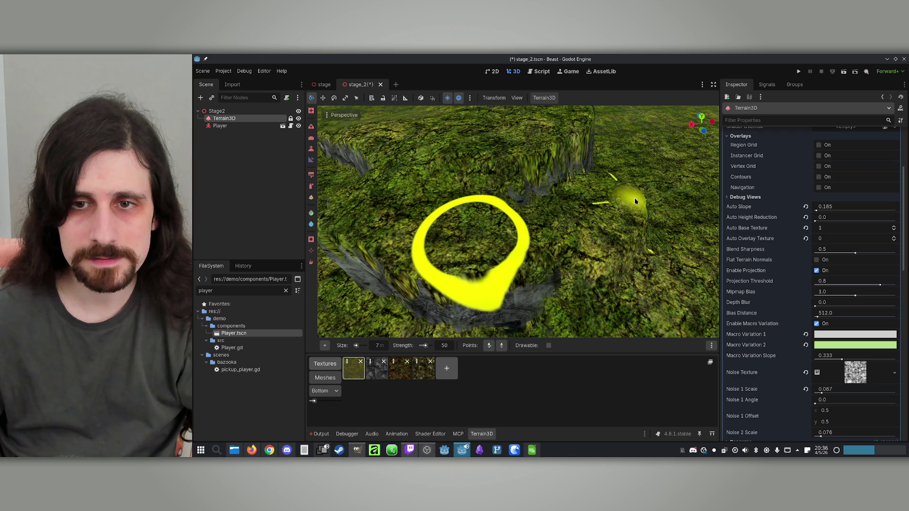
mouse_move(593, 206)
left_mouse_down()
mouse_move(592, 166)
mouse_move(592, 213)
mouse_move(578, 180)
mouse_move(569, 211)
left_mouse_up()
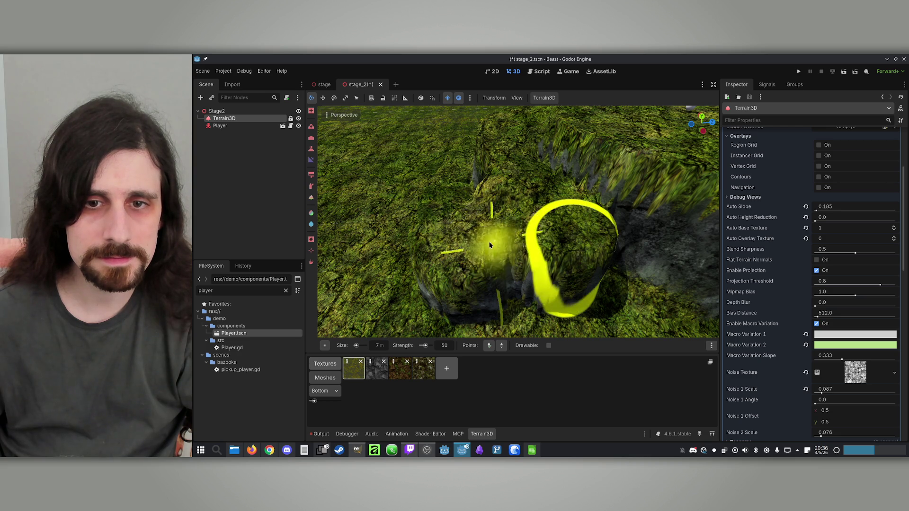
key("w")
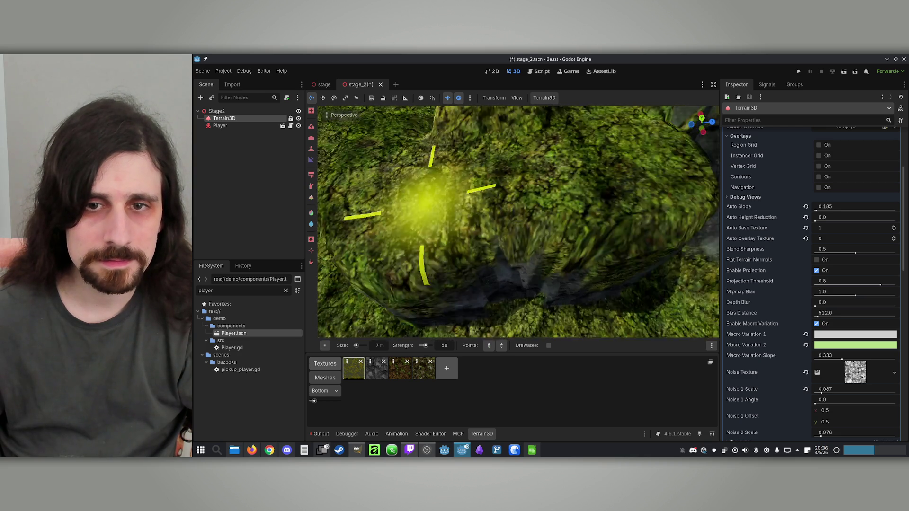
key("s")
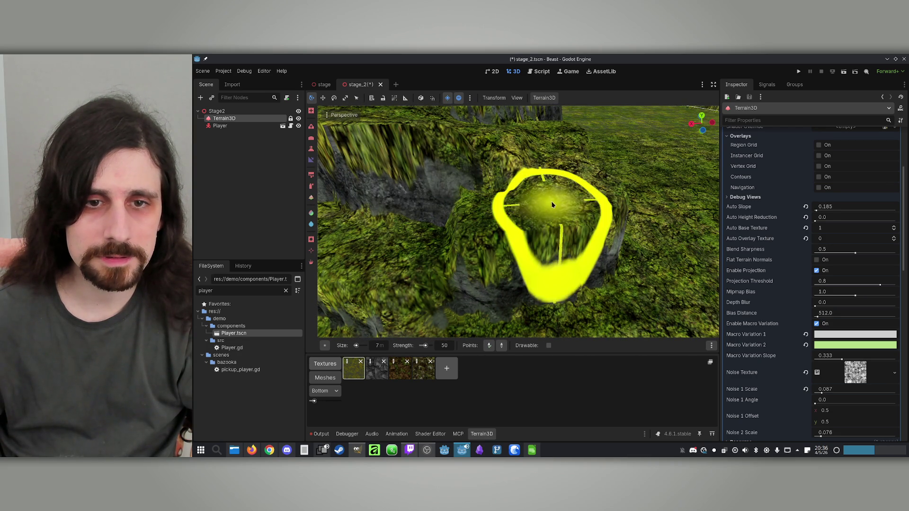
key("w")
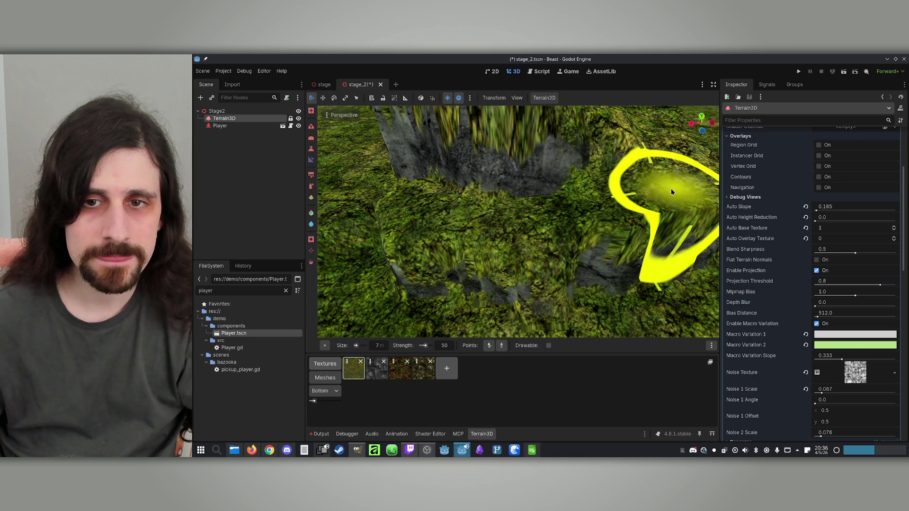
mouse_move(503, 227)
left_mouse_down()
mouse_move(619, 240)
mouse_move(564, 226)
left_mouse_up()
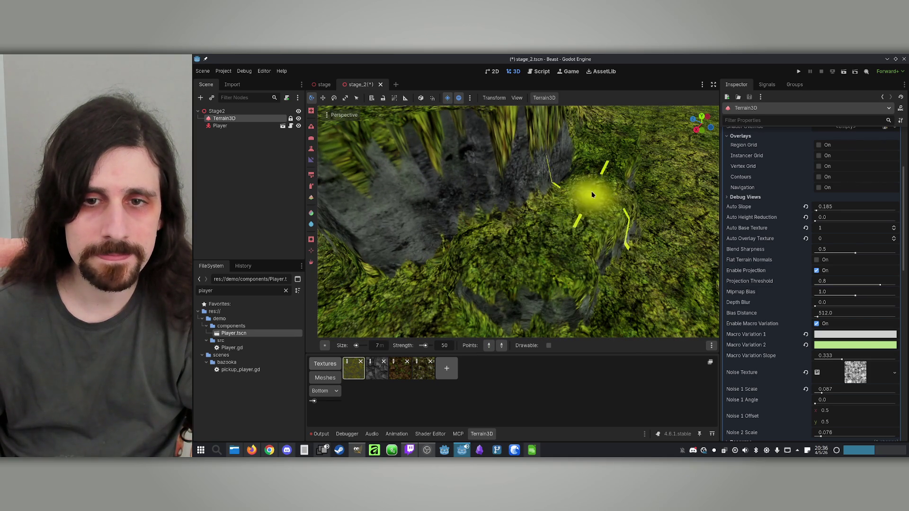
scroll(518, 254, "down", 5)
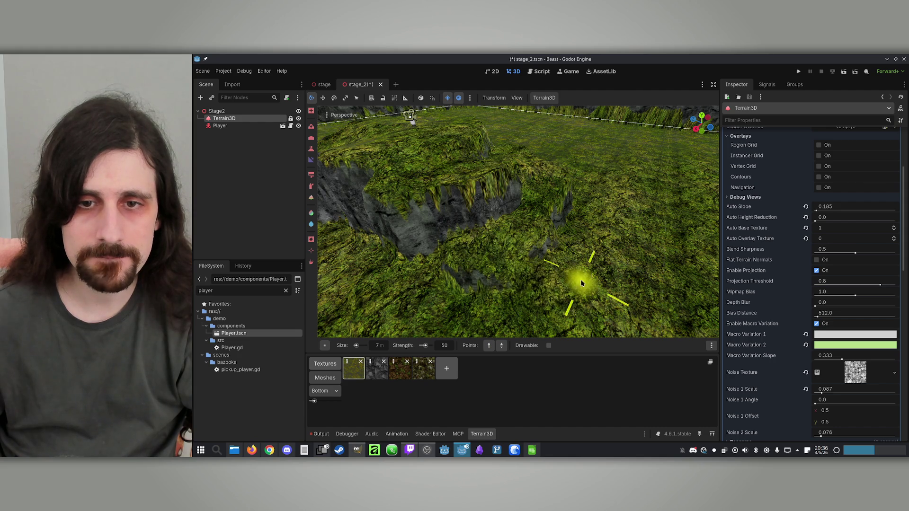
scroll(569, 301, "up", 5)
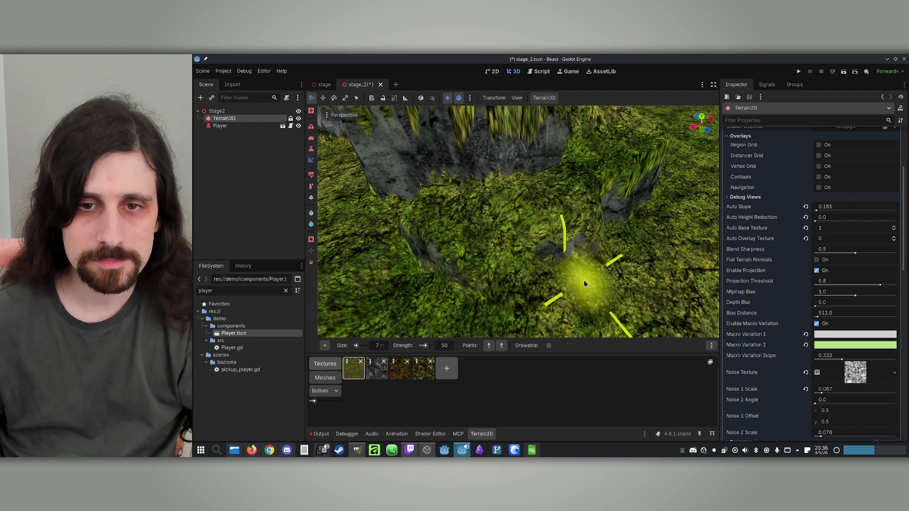
scroll(564, 274, "down", 5)
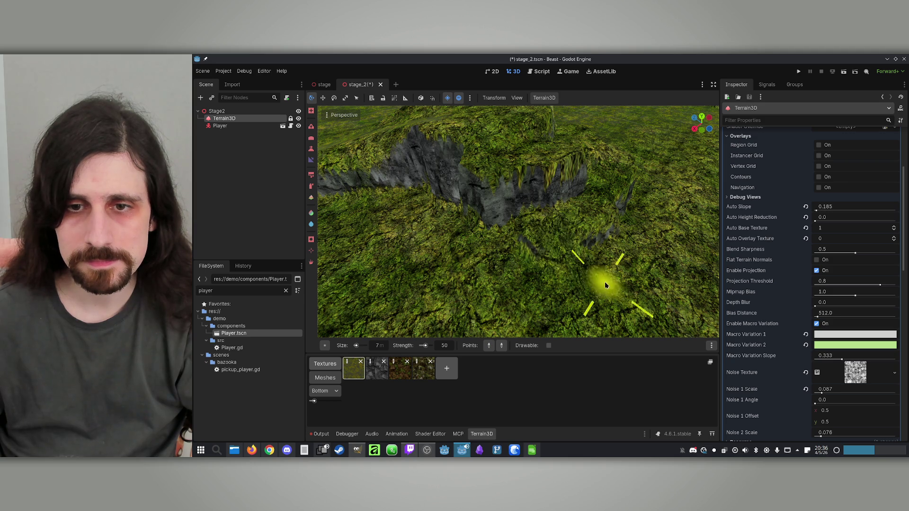
scroll(598, 290, "up", 5)
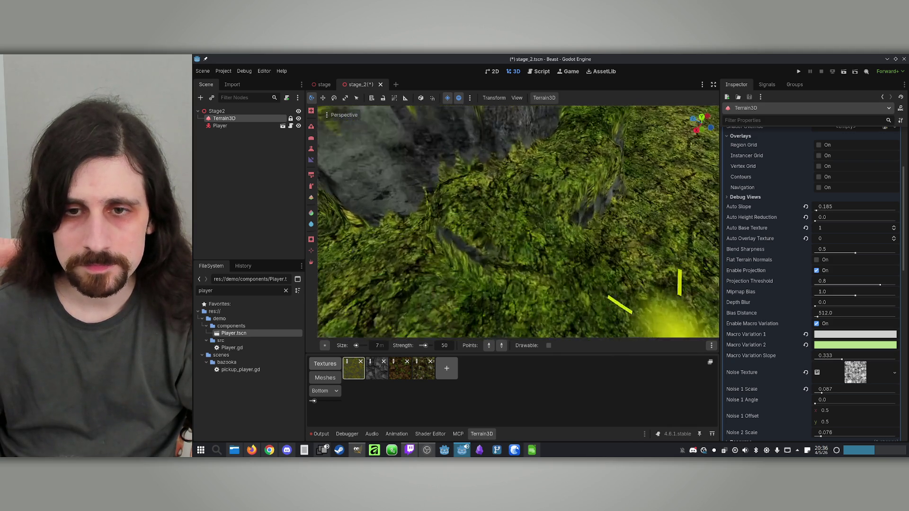
scroll(543, 215, "down", 5)
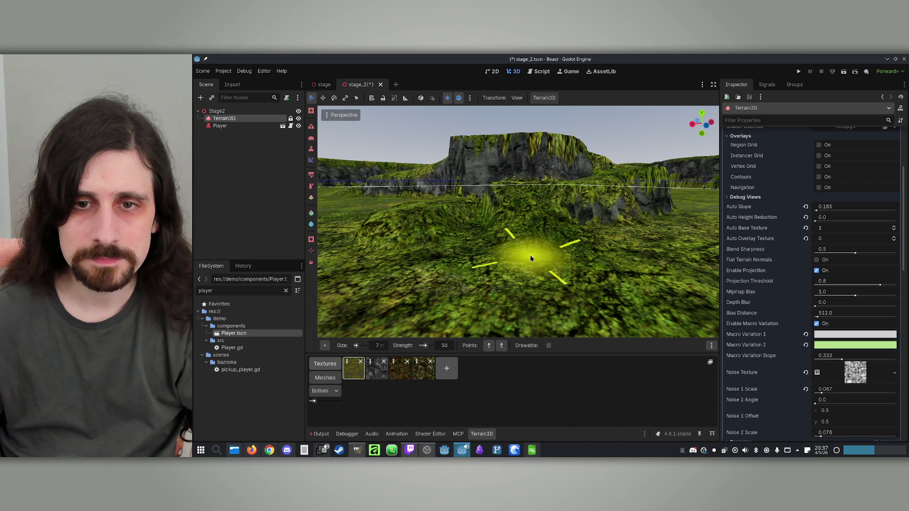
scroll(533, 238, "up", 5)
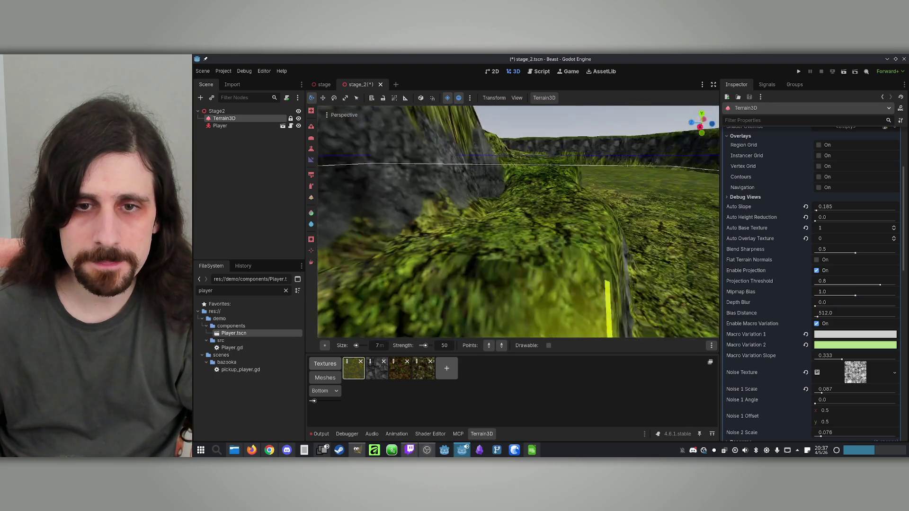
left_click_drag(478, 116, 508, 216)
left_click_drag(531, 186, 530, 241)
left_click_drag(575, 189, 575, 207)
left_click_drag(505, 279, 483, 256)
key("w")
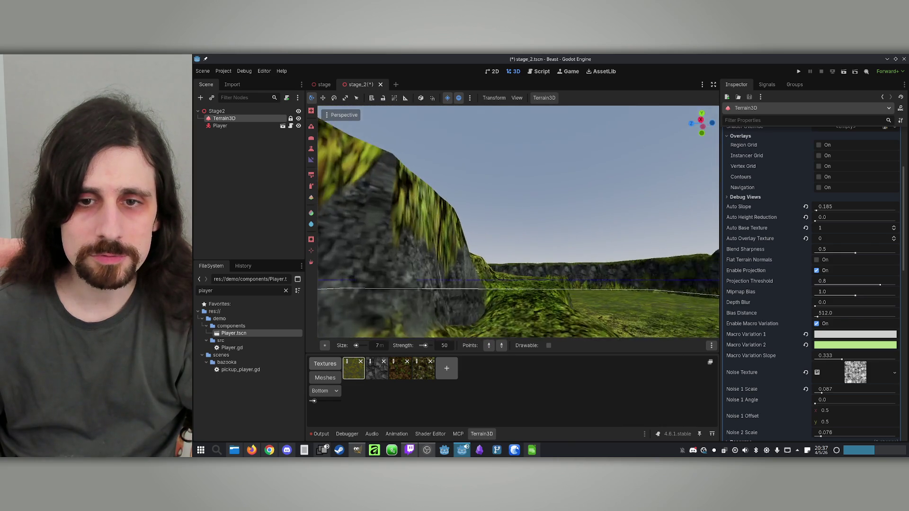
key("w")
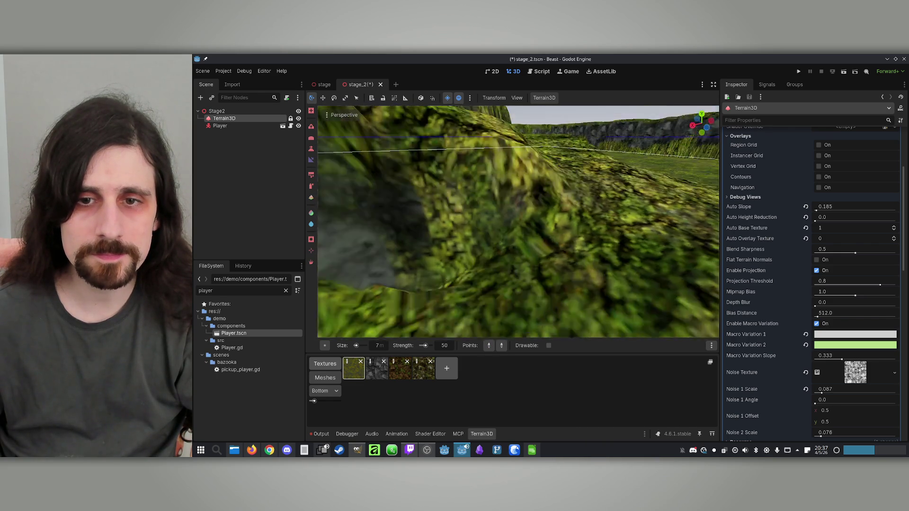
key("w")
left_click(523, 232)
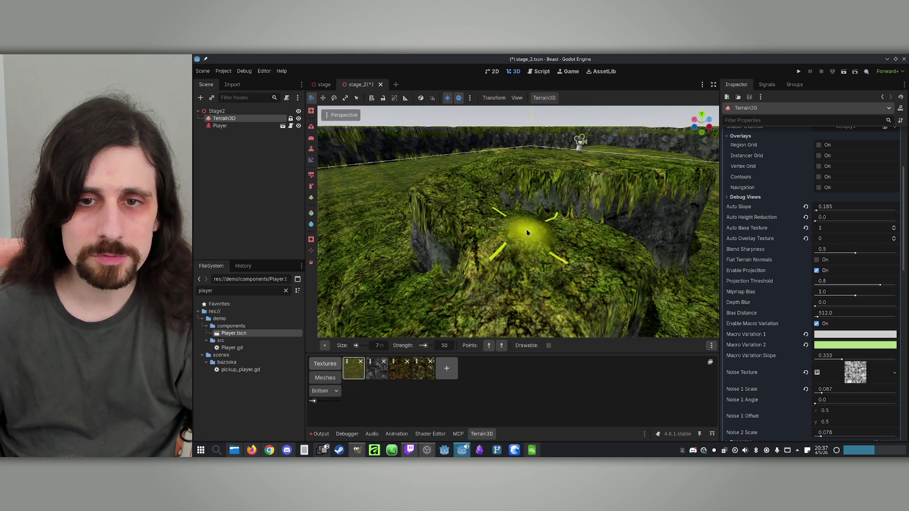
left_click(592, 249)
scroll(563, 255, "down", 2)
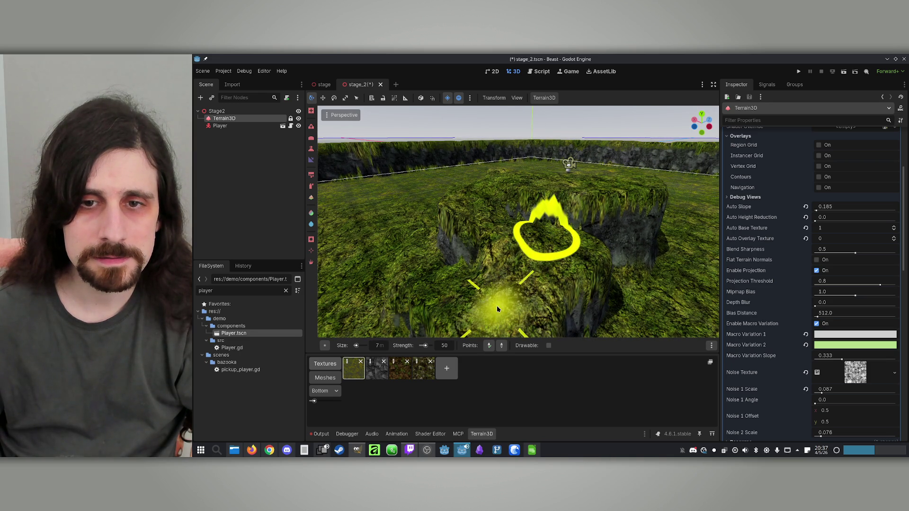
scroll(518, 222, "up", 5)
scroll(519, 222, "down", 5)
scroll(519, 222, "up", 5)
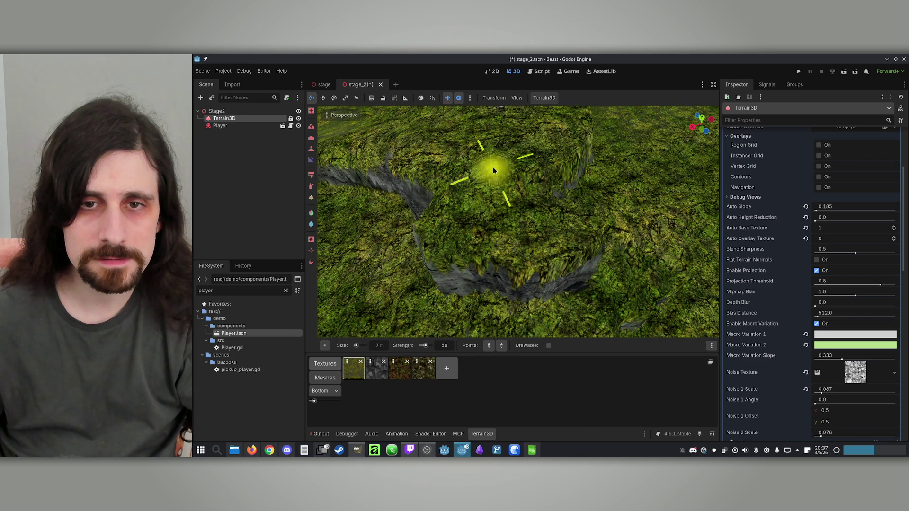
scroll(493, 217, "down", 5)
scroll(518, 223, "up", 5)
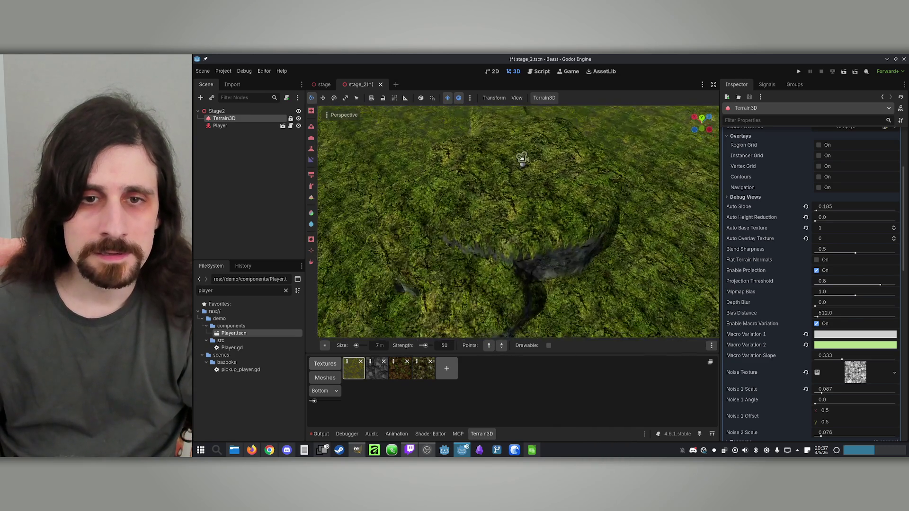
scroll(528, 247, "down", 2)
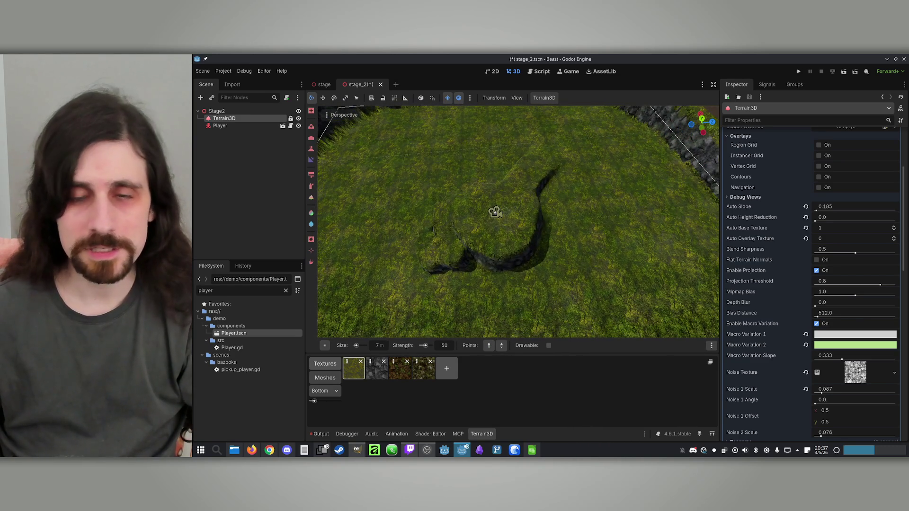
key("ctrl+s")
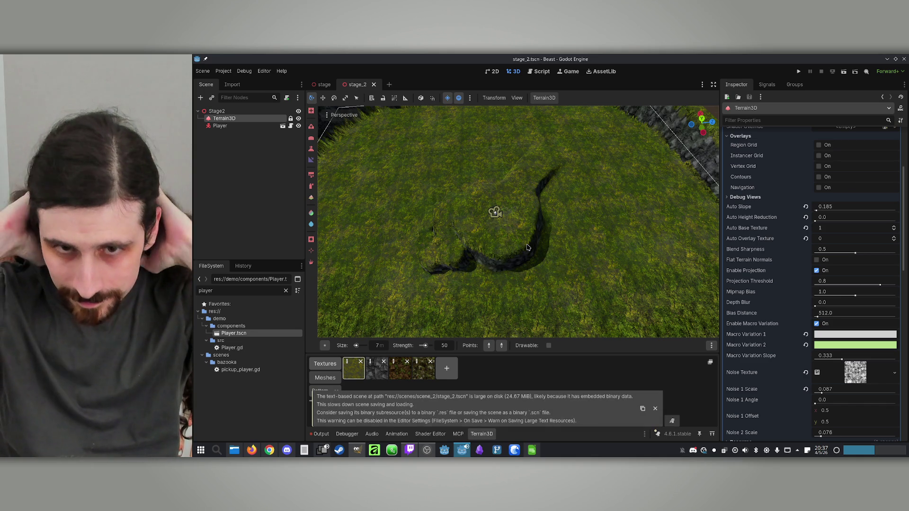
Set the Terrain3D height brush's target height to 0.0.
scroll(527, 219, "up", 8)
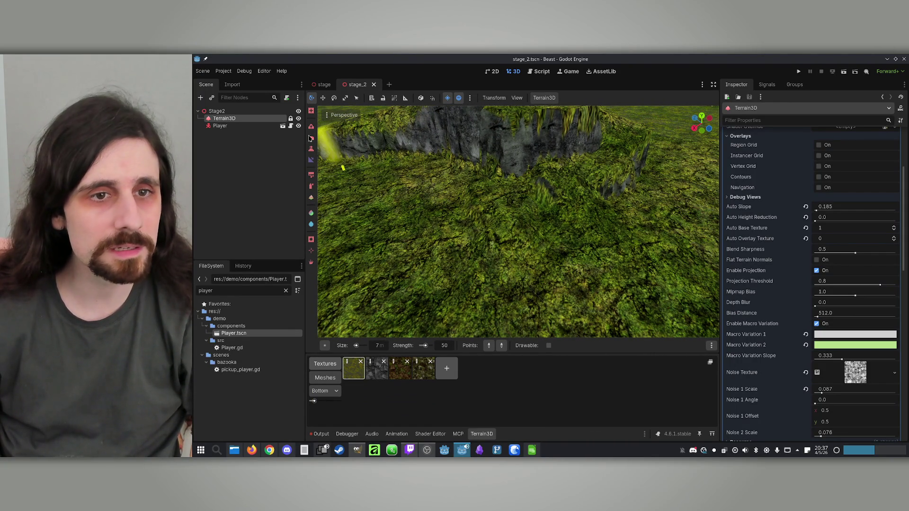
left_click_drag(506, 347, 500, 368)
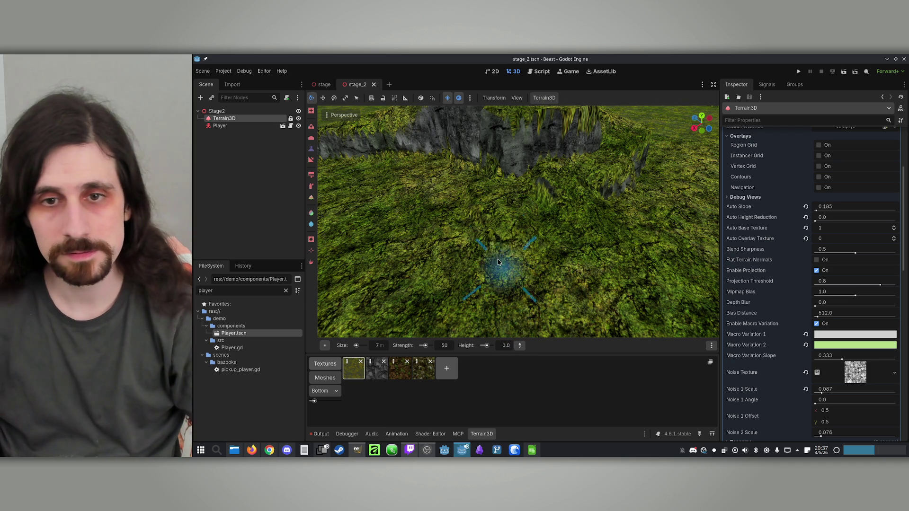
Level a spot near the terrain centre to height 0.0, inspect it, and save stage_2.
left_click(521, 287)
mouse_move(508, 245)
left_mouse_down()
mouse_move(471, 244)
mouse_move(544, 233)
left_mouse_up()
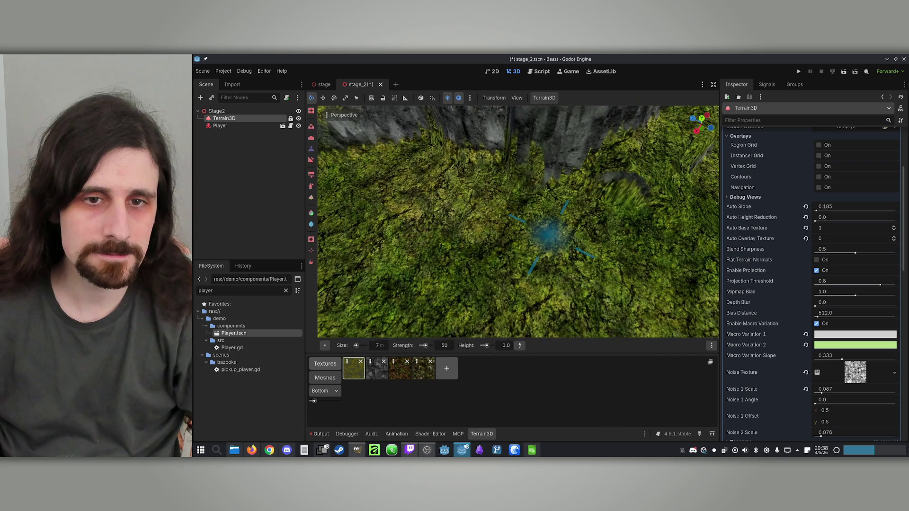
mouse_move(558, 304)
left_mouse_down()
mouse_move(456, 264)
mouse_move(455, 283)
left_mouse_up()
scroll(520, 254, "up", 10)
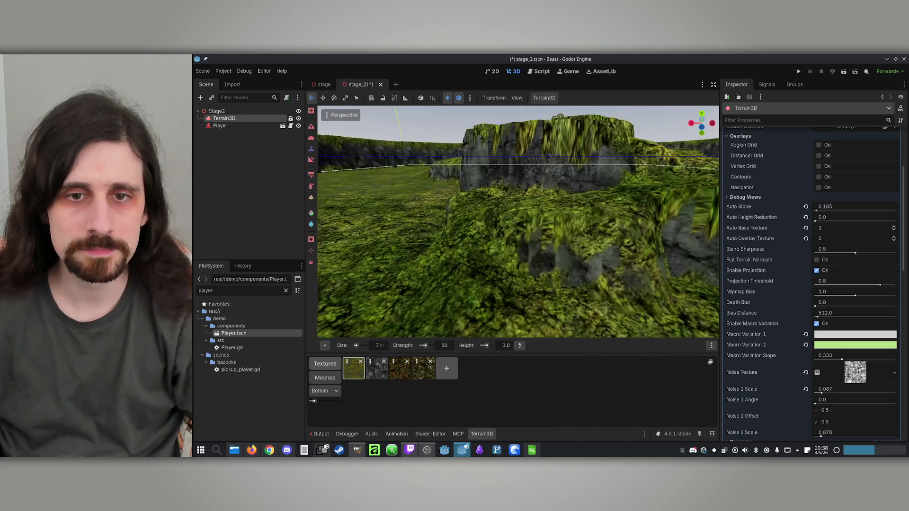
scroll(519, 221, "down", 5)
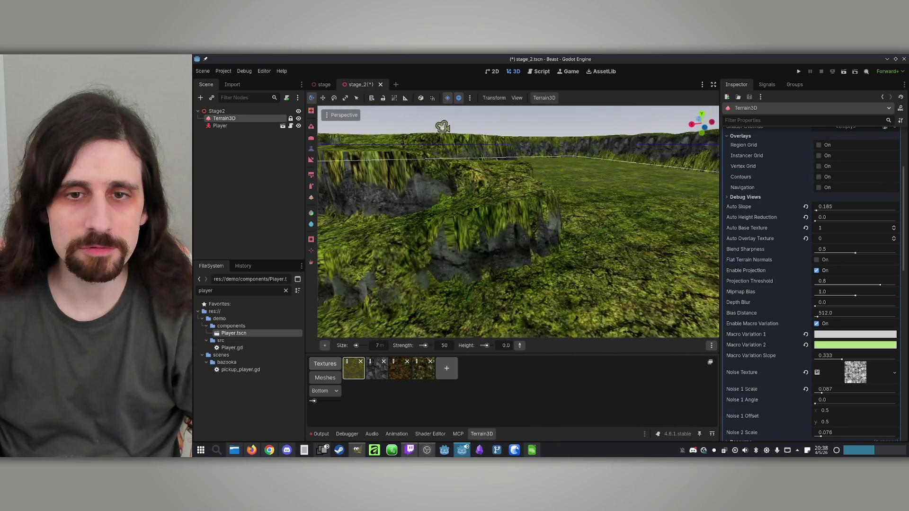
scroll(466, 262, "down", 5)
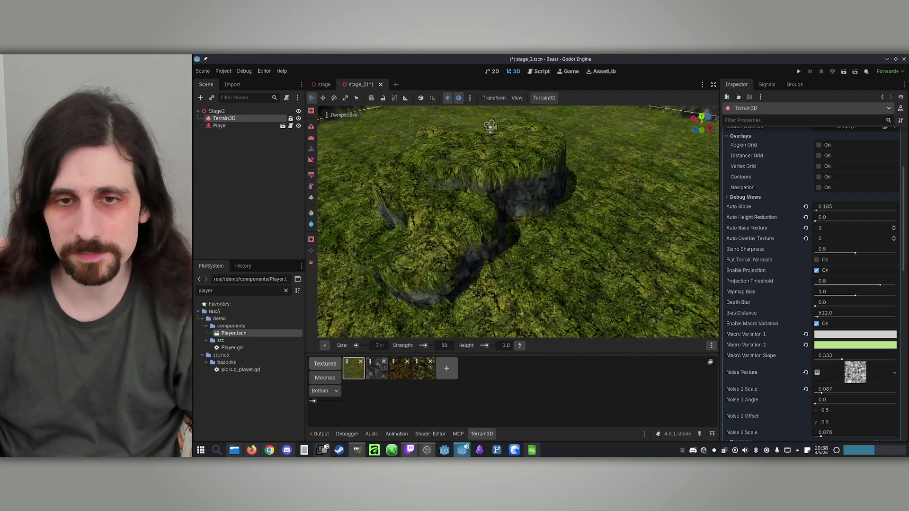
scroll(518, 221, "down", 5)
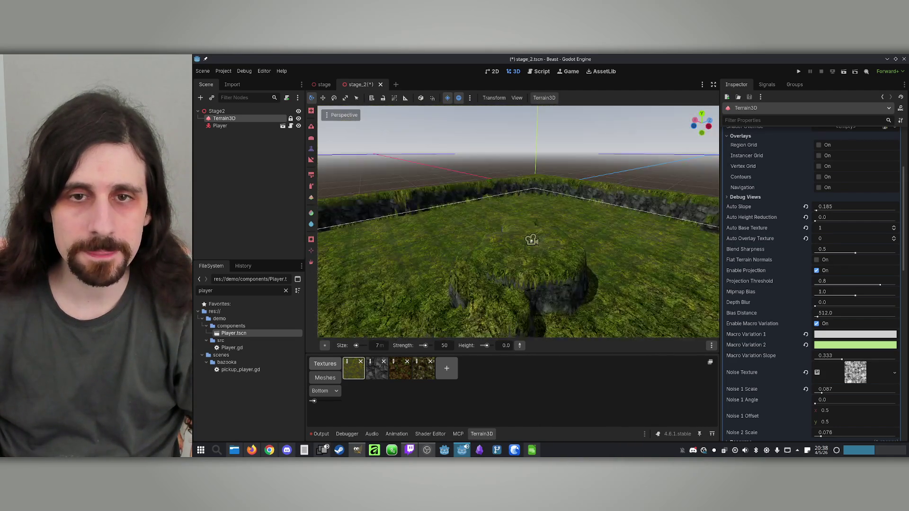
key("ctrl+s")
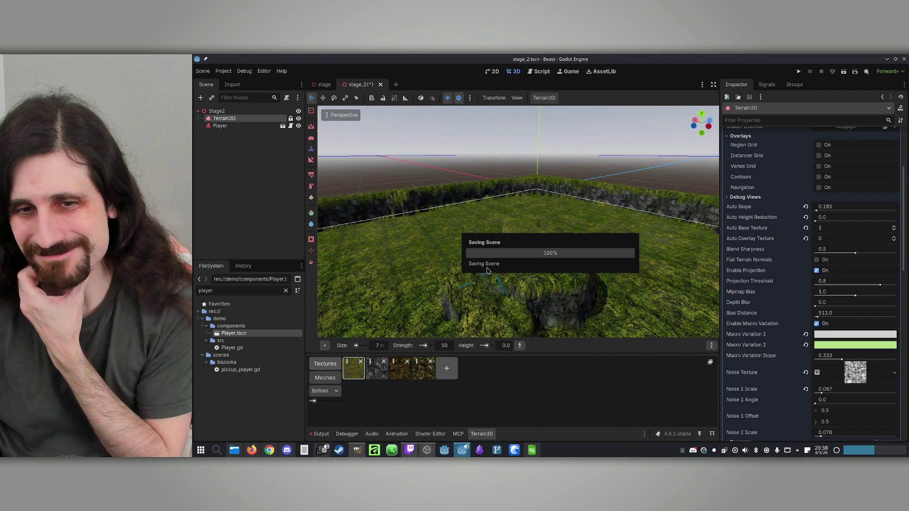
key("w")
key("e")
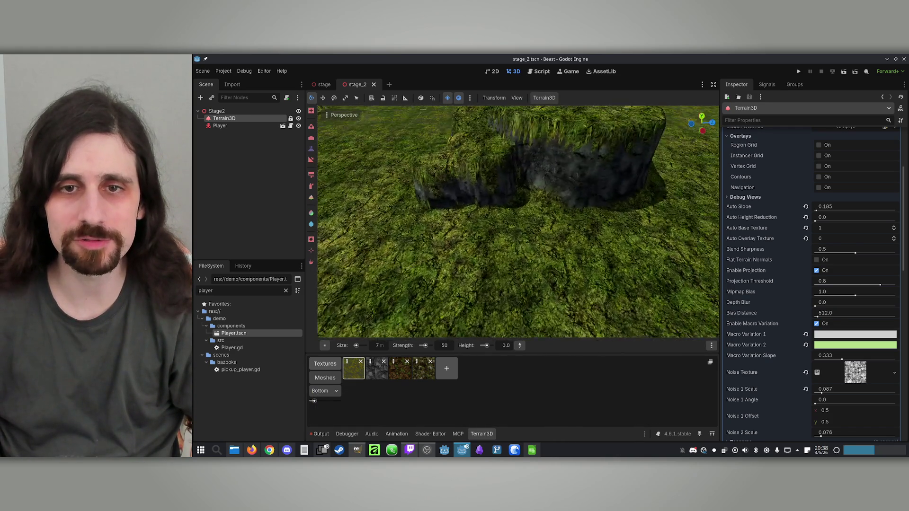
key("q")
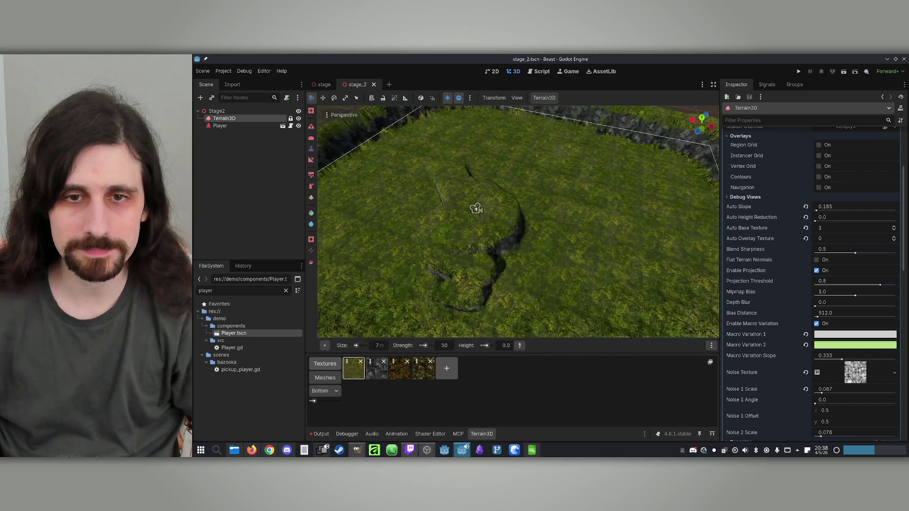
key("e")
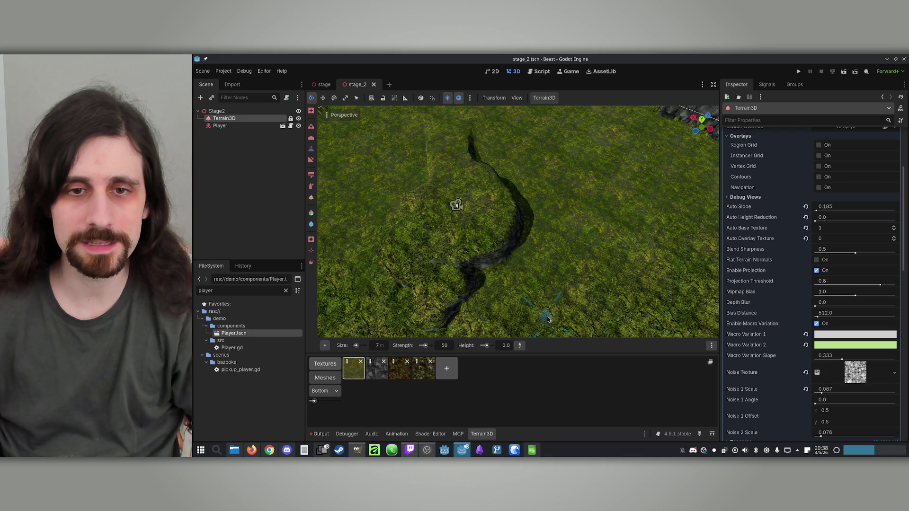
left_click_drag(536, 199, 331, 241)
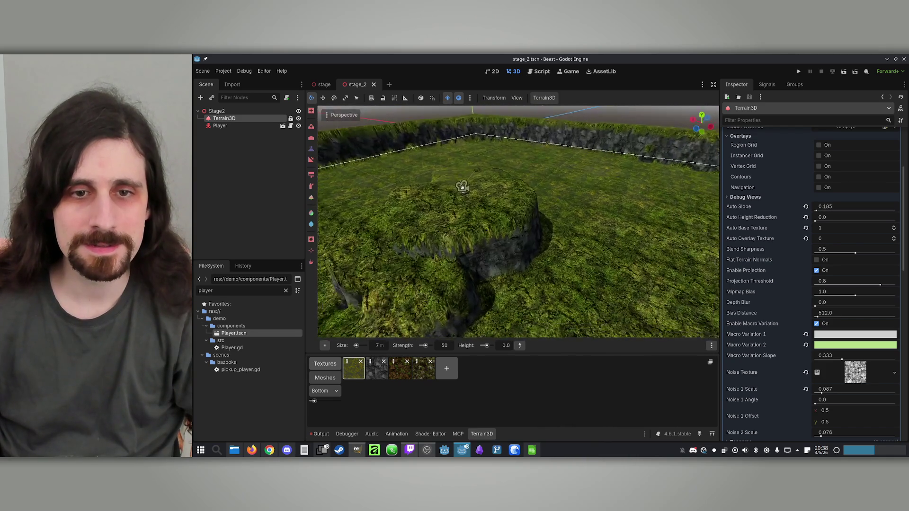
left_click_drag(502, 178, 387, 205)
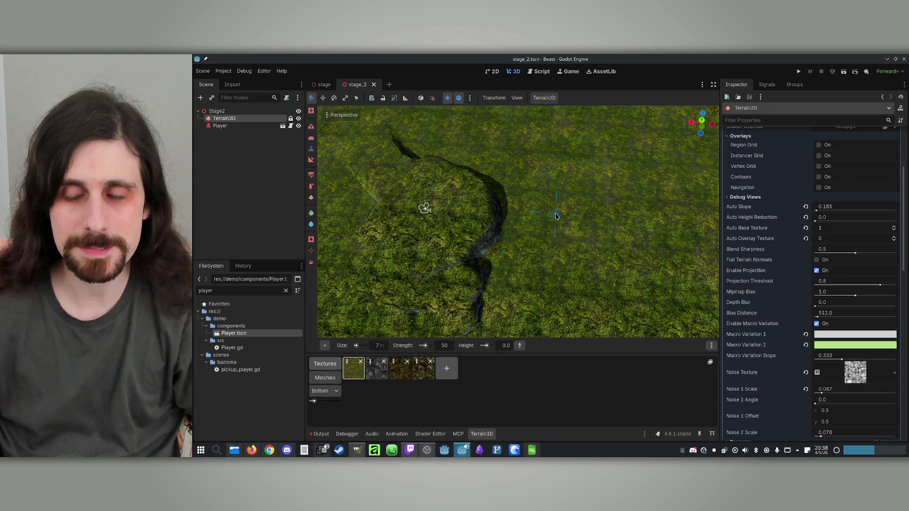
left_click_drag(567, 241, 524, 217)
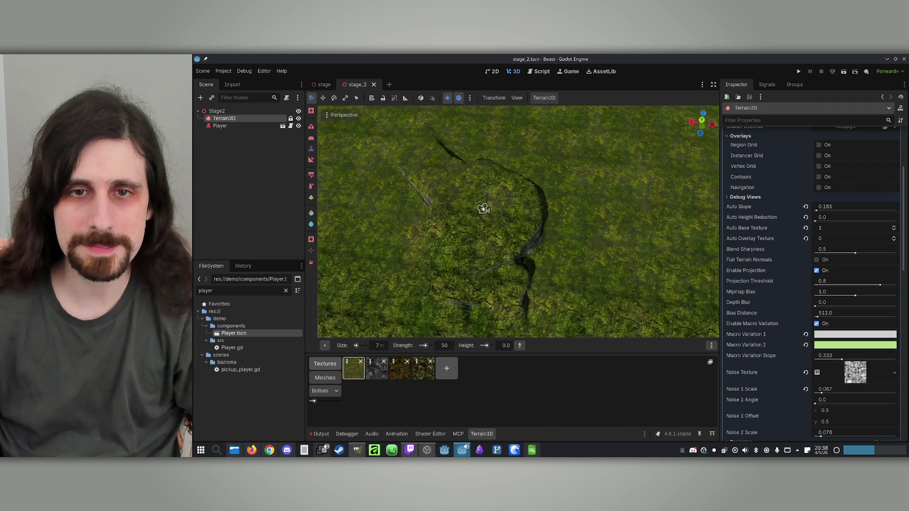
left_click_drag(519, 183, 483, 171)
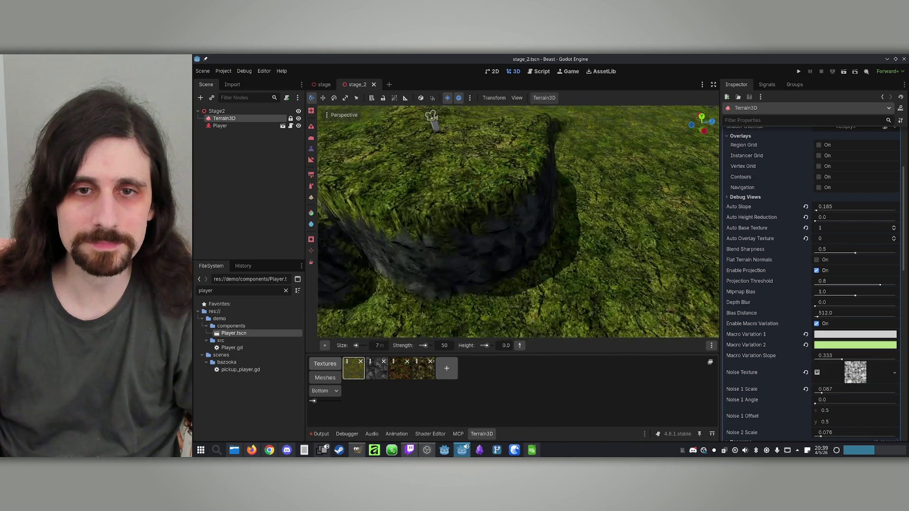
left_click_drag(483, 171, 460, 165)
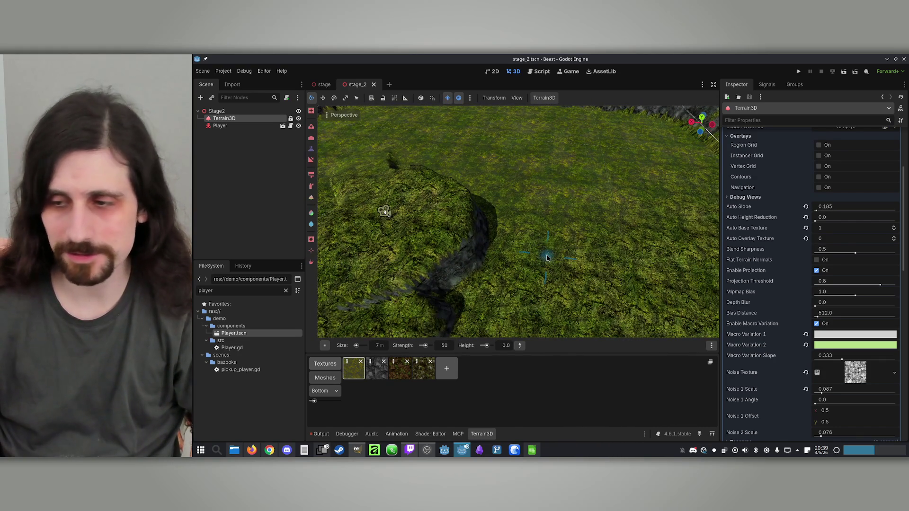
scroll(547, 258, "down", 2)
scroll(564, 265, "down", 3)
mouse_move(501, 199)
left_mouse_down()
mouse_move(500, 142)
mouse_move(501, 199)
left_mouse_up()
scroll(542, 236, "up", 5)
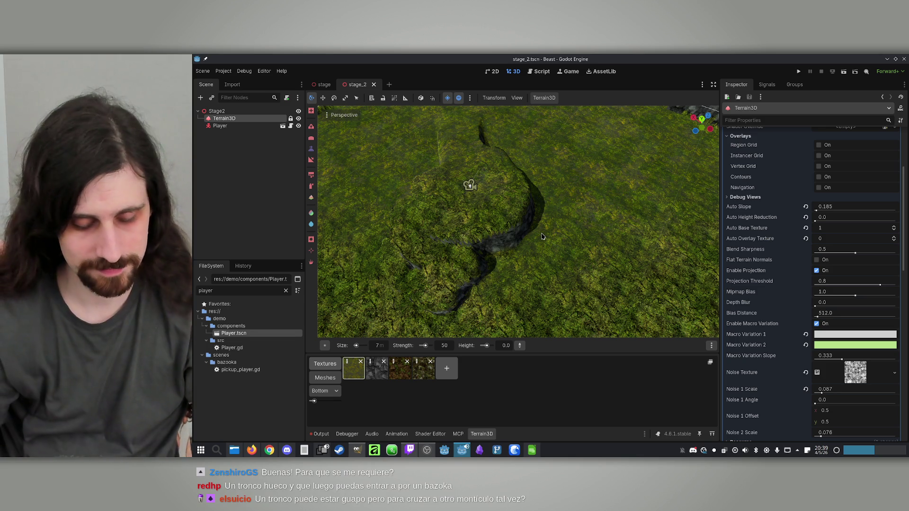
left_click_drag(542, 236, 592, 237)
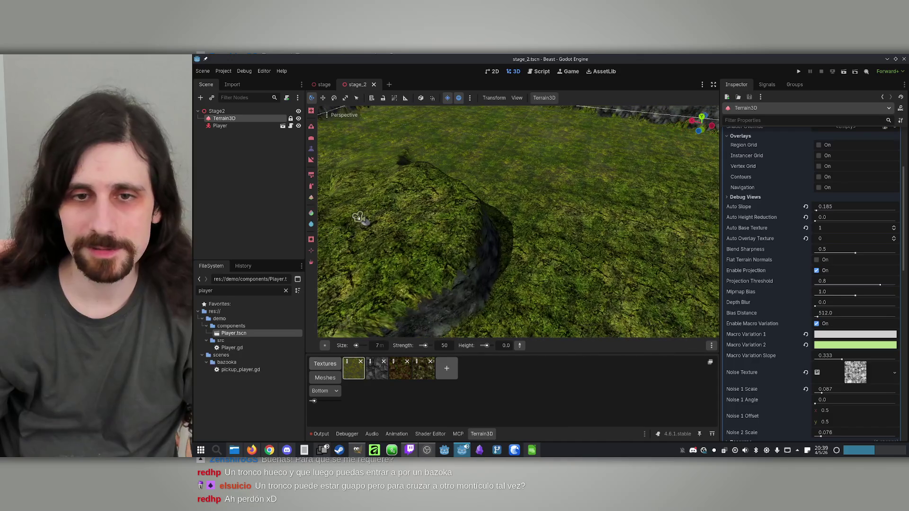
scroll(581, 253, "up", 2)
scroll(581, 253, "up", 2)
scroll(655, 263, "up", 2)
scroll(660, 263, "up", 5)
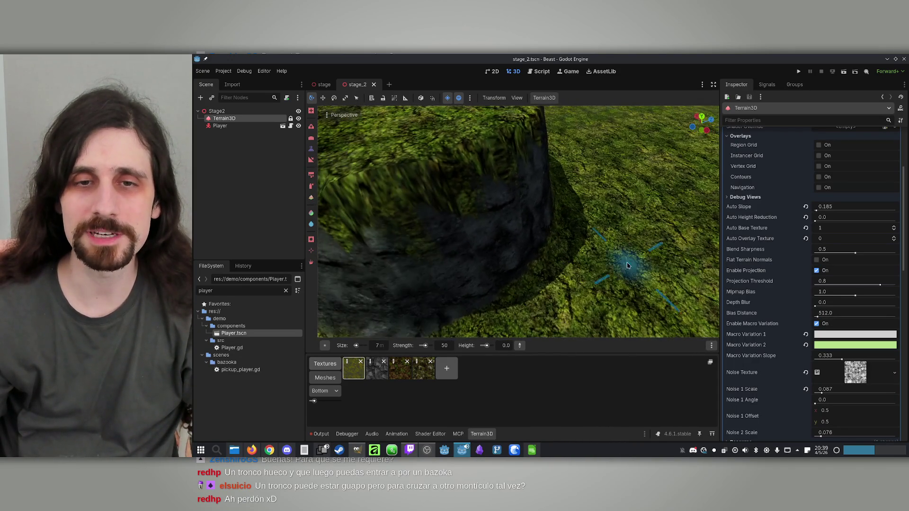
left_click_drag(634, 268, 634, 223)
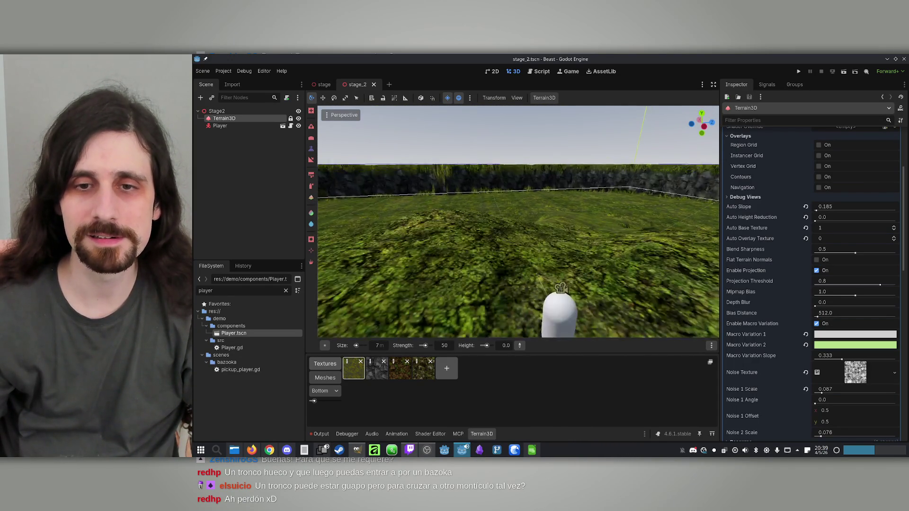
scroll(518, 222, "down", 4)
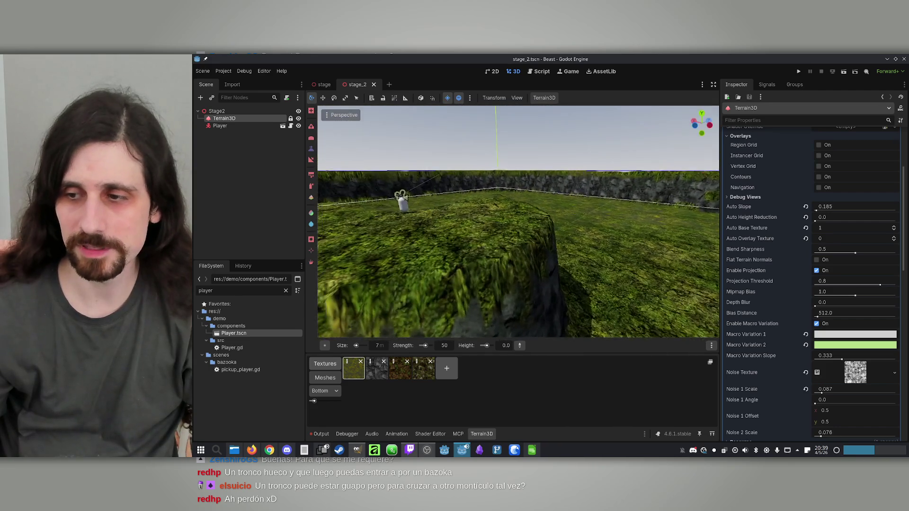
left_click_drag(492, 215, 462, 258)
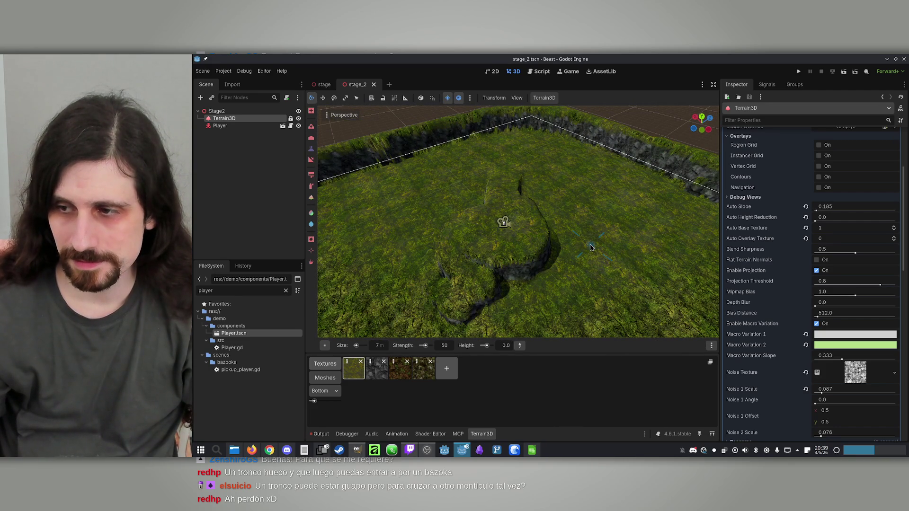
scroll(519, 222, "down", 3)
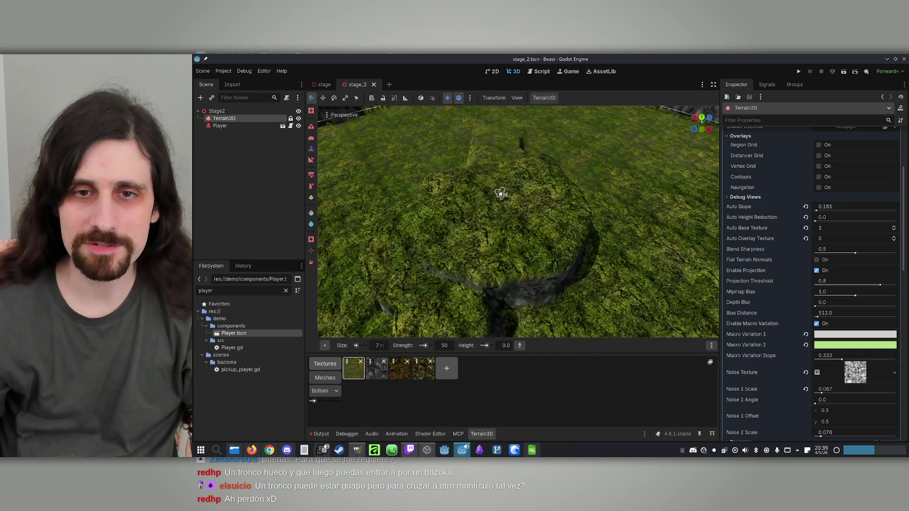
scroll(519, 223, "down", 3)
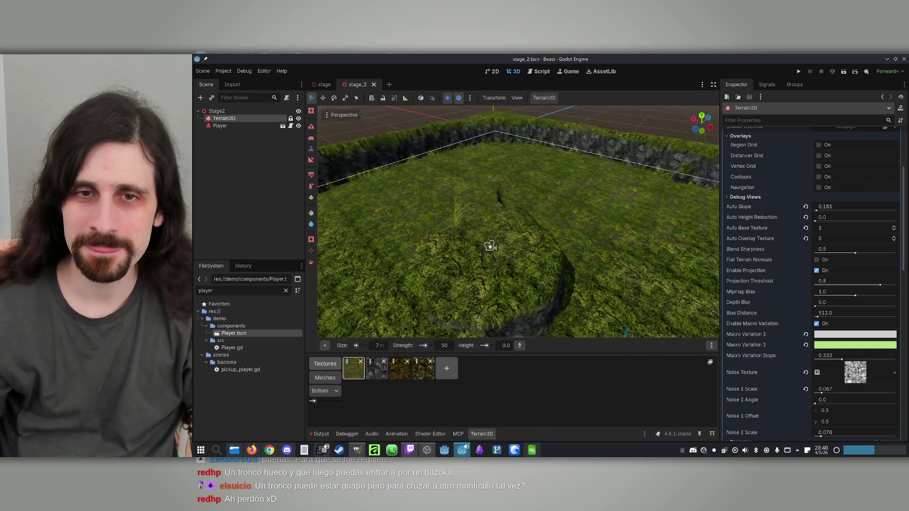
scroll(519, 223, "down", 3)
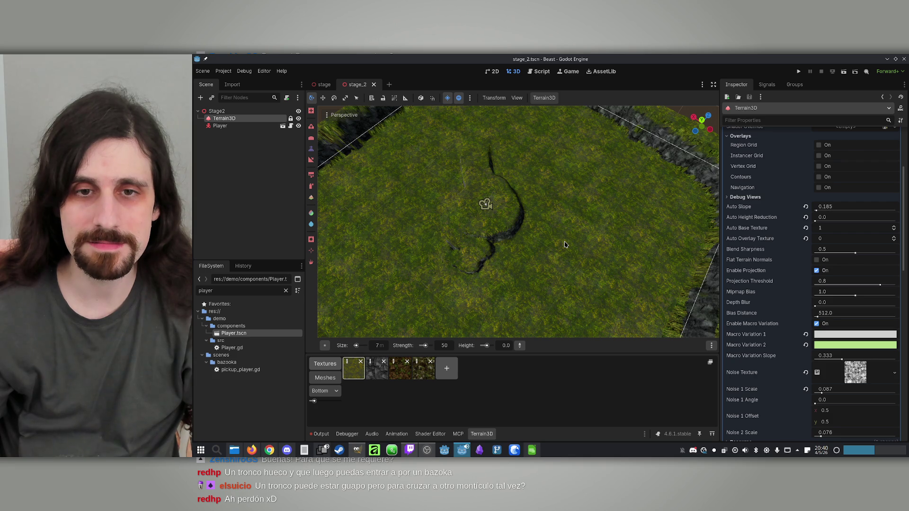
left_click_drag(561, 234, 561, 204)
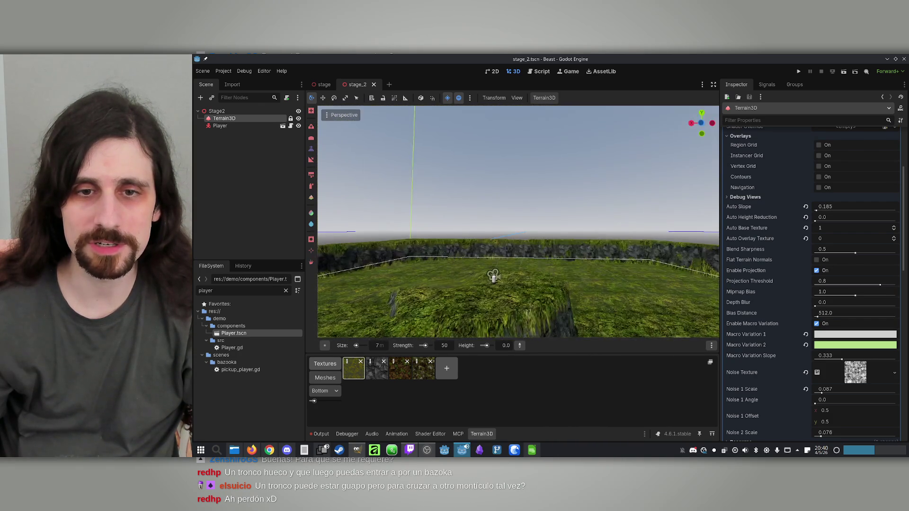
left_click_drag(499, 201, 443, 204)
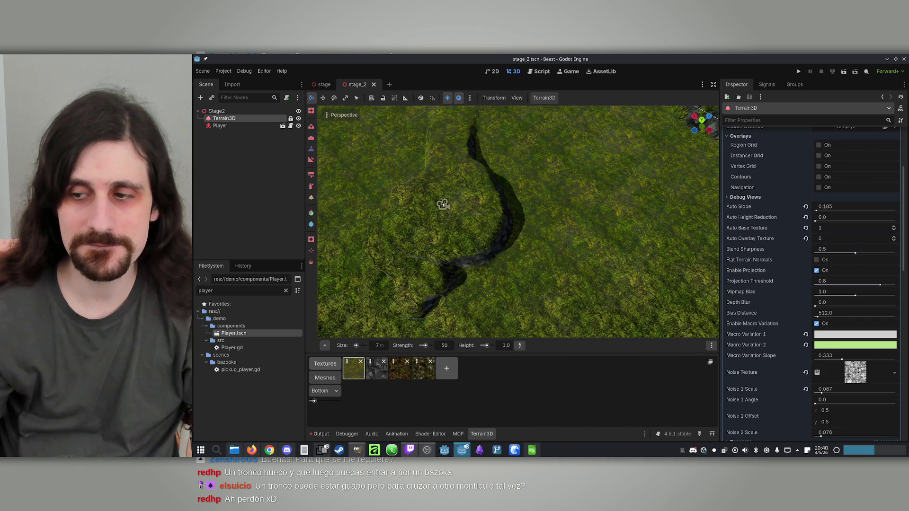
left_click_drag(521, 237, 550, 257)
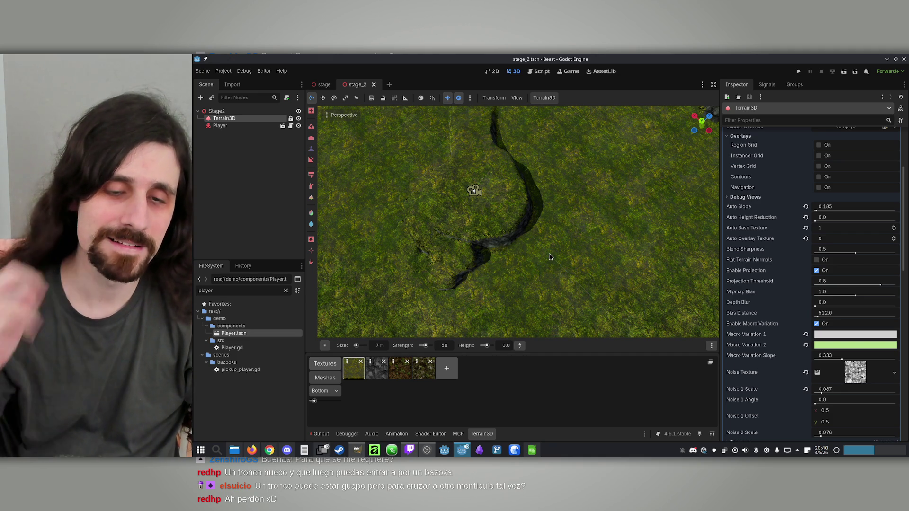
mouse_move(550, 257)
left_mouse_down()
mouse_move(474, 284)
mouse_move(462, 270)
mouse_move(474, 237)
mouse_move(550, 256)
mouse_move(519, 284)
mouse_move(506, 336)
left_mouse_up()
Set the sculpt height to 15, try a stroke beside the trench, and undo it.
left_click(505, 346)
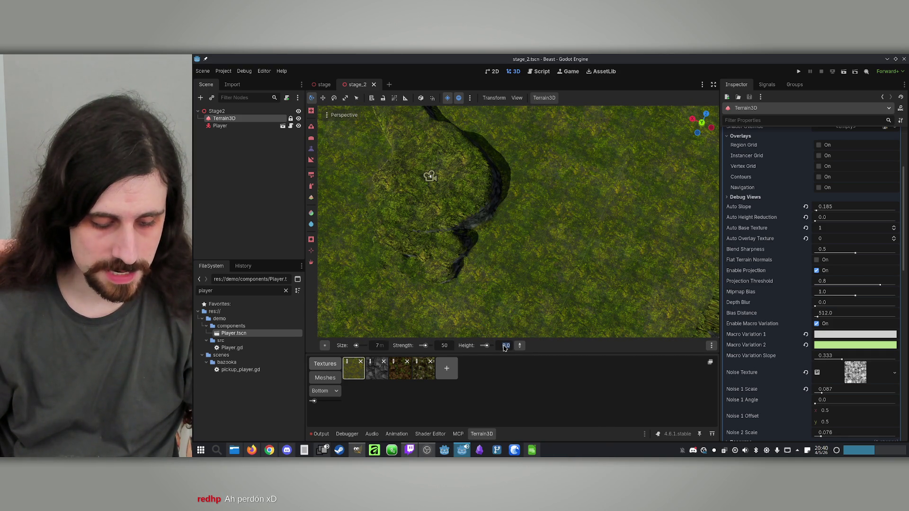
type("1")
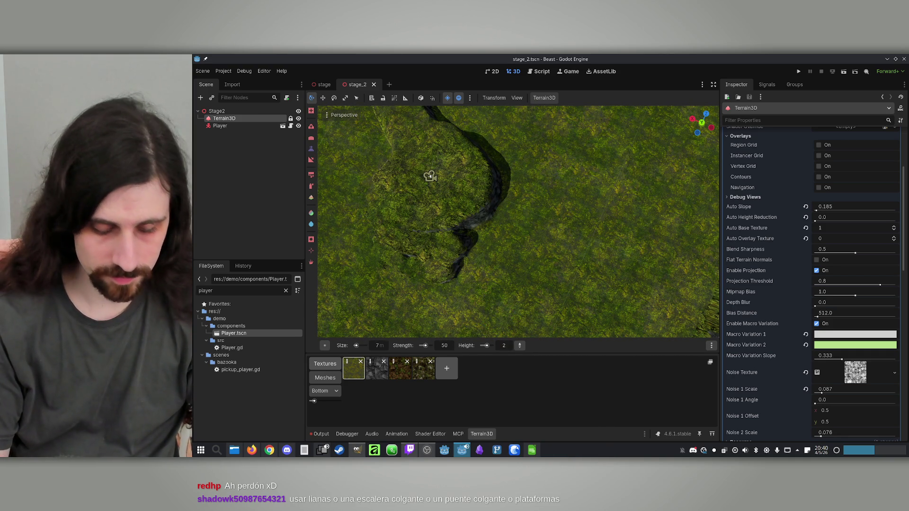
type("5")
key("Return")
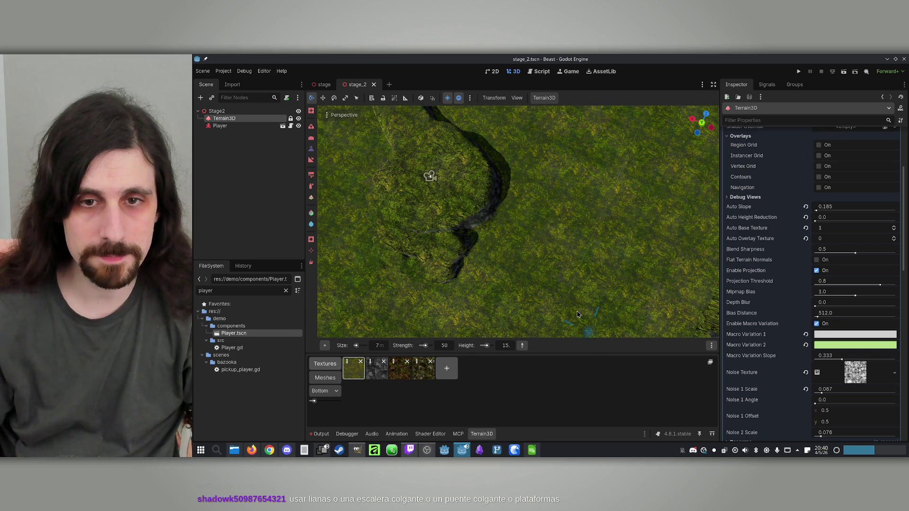
left_click_drag(505, 207, 502, 207)
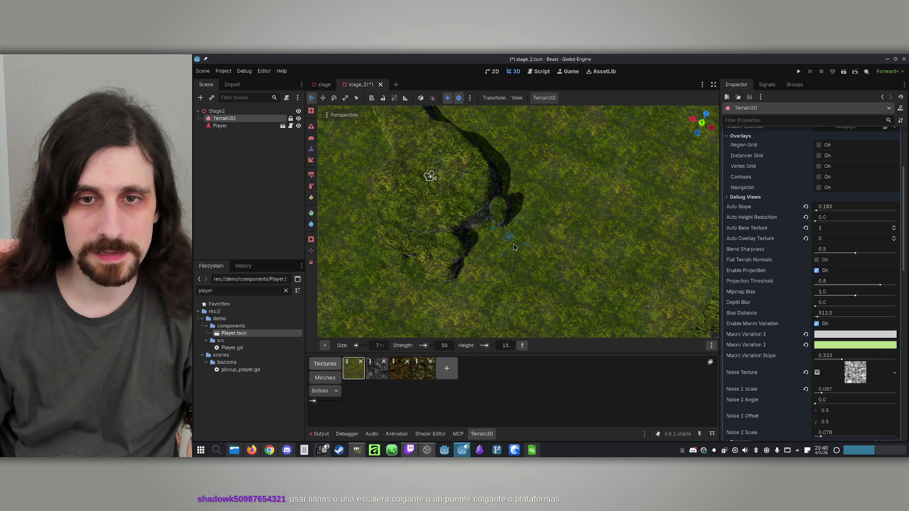
key("ctrl+z")
Change the height to 10 and carve a new channel branching off the trench.
left_click_drag(505, 346, 495, 346)
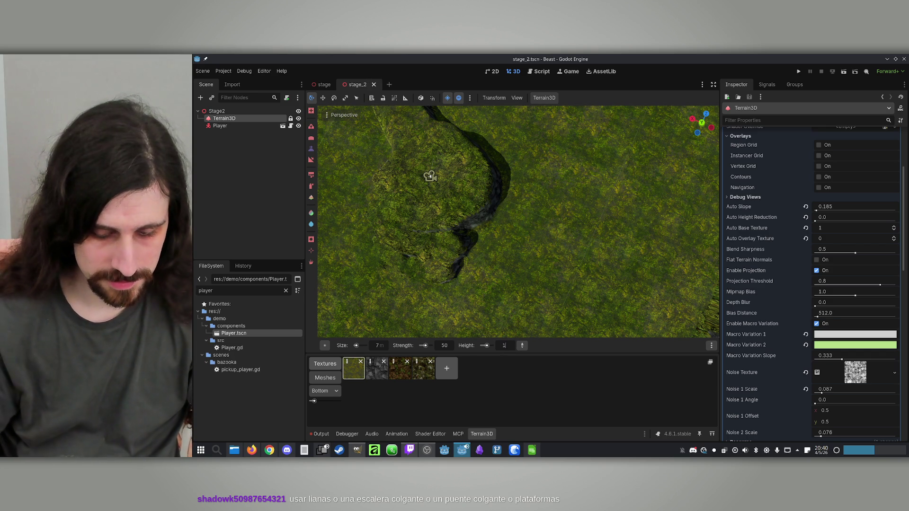
type("0.")
key("s")
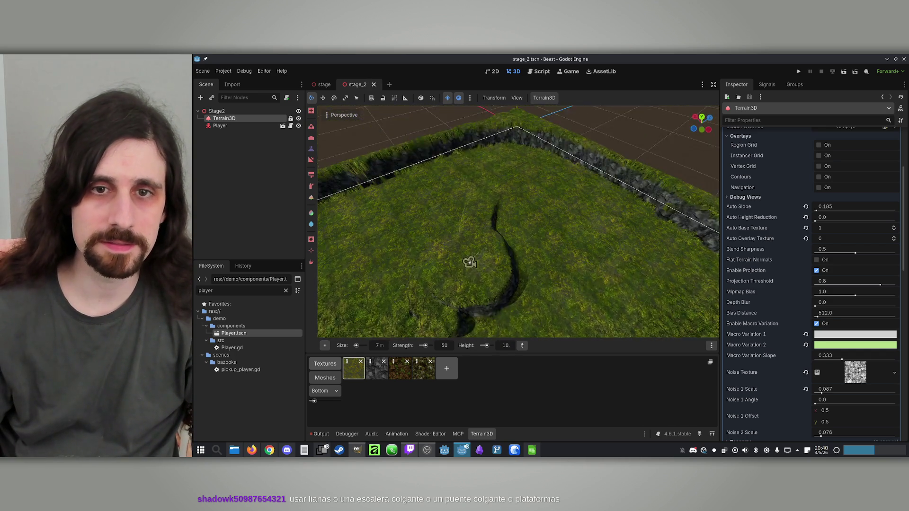
key("w")
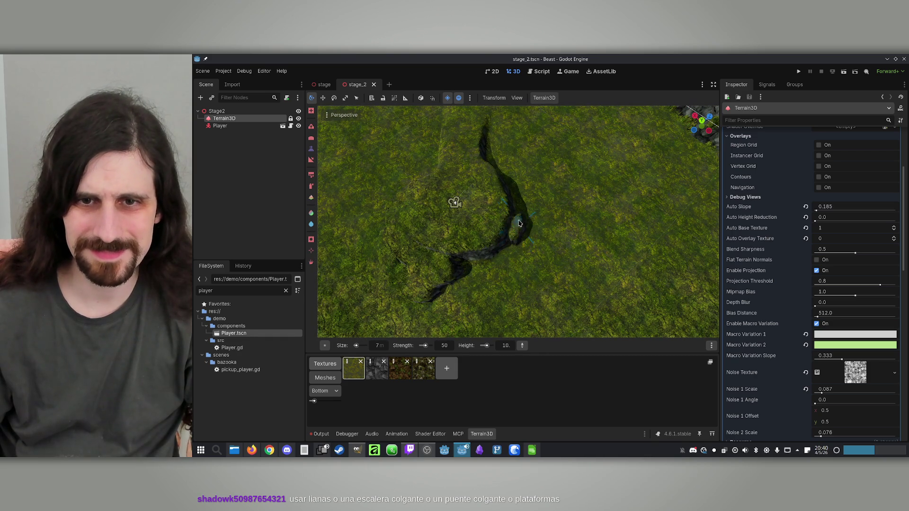
mouse_move(529, 226)
left_mouse_down()
mouse_move(536, 240)
mouse_move(514, 218)
mouse_move(537, 241)
mouse_move(555, 239)
mouse_move(539, 220)
mouse_move(558, 249)
mouse_move(576, 255)
mouse_move(566, 227)
mouse_move(525, 251)
mouse_move(515, 214)
mouse_move(571, 223)
mouse_move(554, 251)
mouse_move(601, 219)
mouse_move(571, 244)
mouse_move(566, 277)
mouse_move(578, 293)
mouse_move(607, 212)
mouse_move(572, 233)
mouse_move(563, 284)
mouse_move(588, 305)
left_mouse_up()
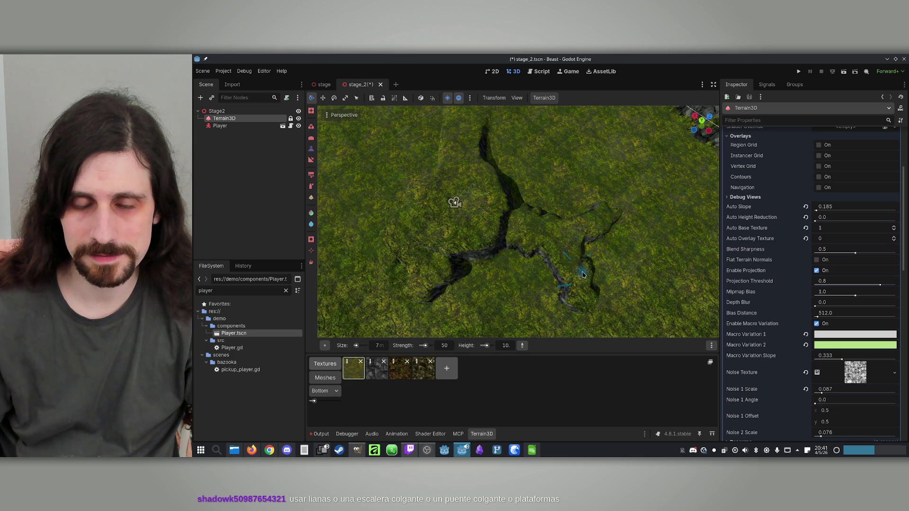
scroll(592, 268, "up", 3)
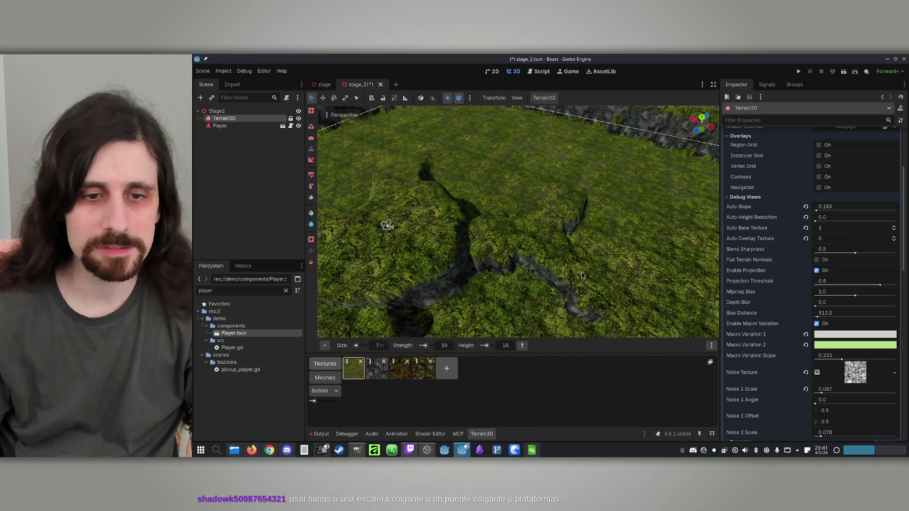
Select the Slope tool with a 20 m brush size.
left_click(311, 159)
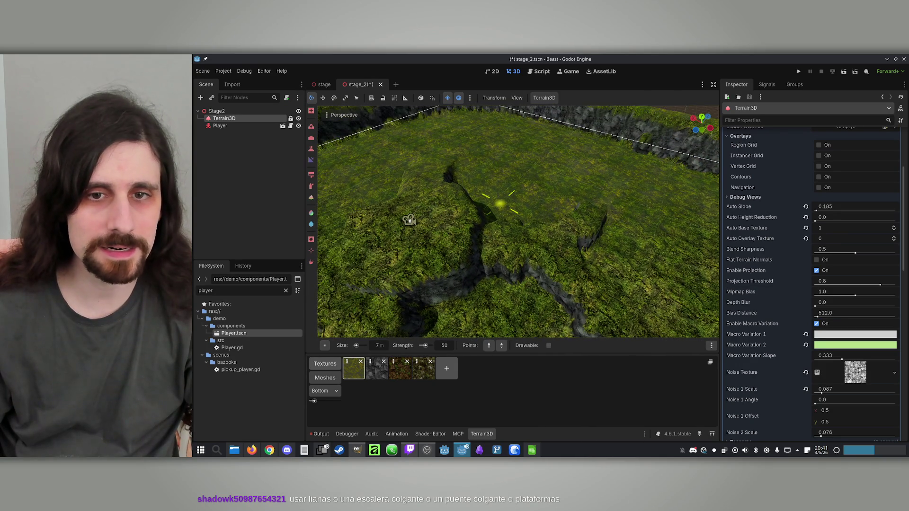
left_click(378, 346)
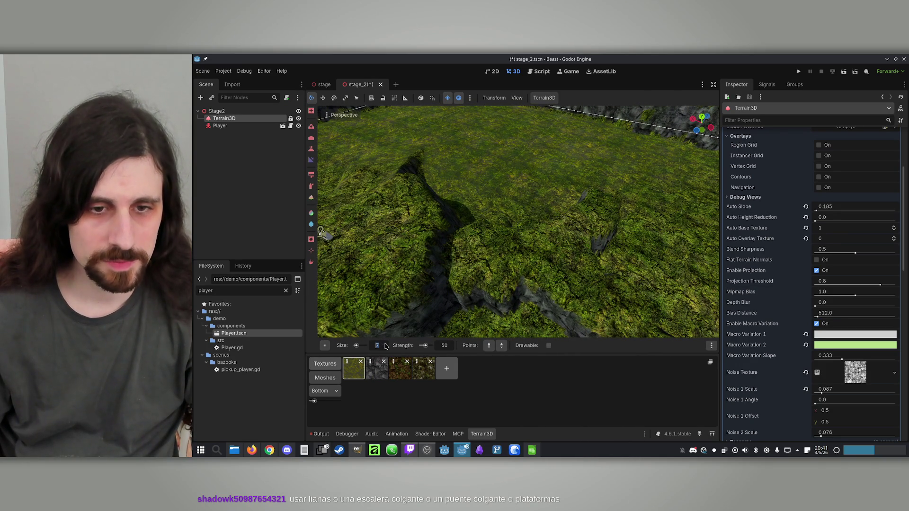
type("20")
key("Return")
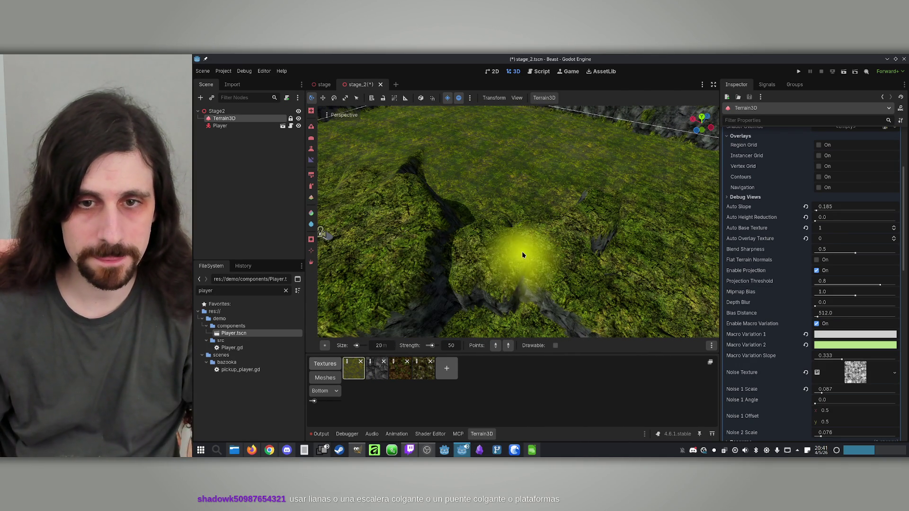
Soften the near trench edge into slopes at several spots.
left_click(522, 252)
left_click_drag(412, 253, 405, 241)
left_click(516, 235)
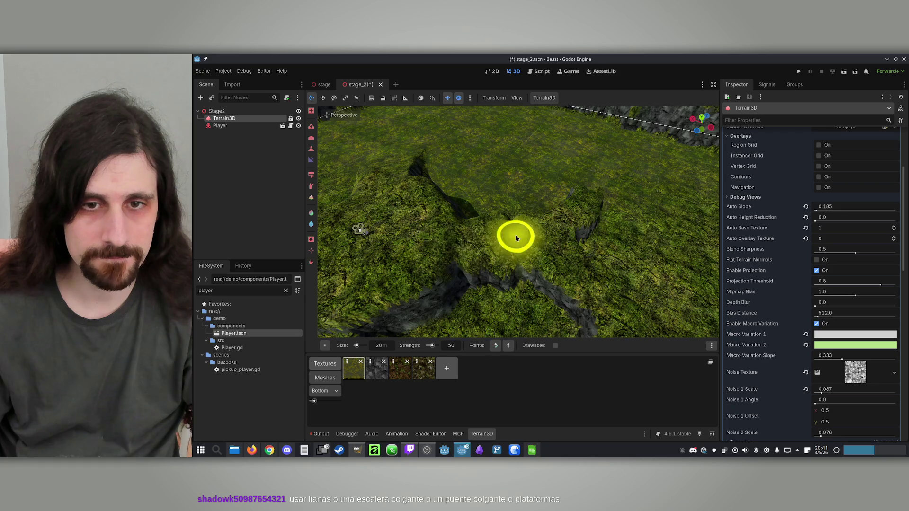
left_click(532, 243)
mouse_move(474, 239)
left_mouse_down()
mouse_move(462, 233)
mouse_move(599, 203)
mouse_move(521, 190)
mouse_move(521, 199)
mouse_move(426, 204)
mouse_move(426, 265)
mouse_move(464, 220)
mouse_move(609, 244)
left_mouse_up()
Sweep slopes along the crack on the right to ease the trench walls.
left_click(490, 220)
left_click_drag(489, 227, 610, 242)
mouse_move(471, 219)
left_mouse_down()
mouse_move(498, 125)
mouse_move(625, 168)
left_mouse_up()
left_click_drag(453, 222, 587, 242)
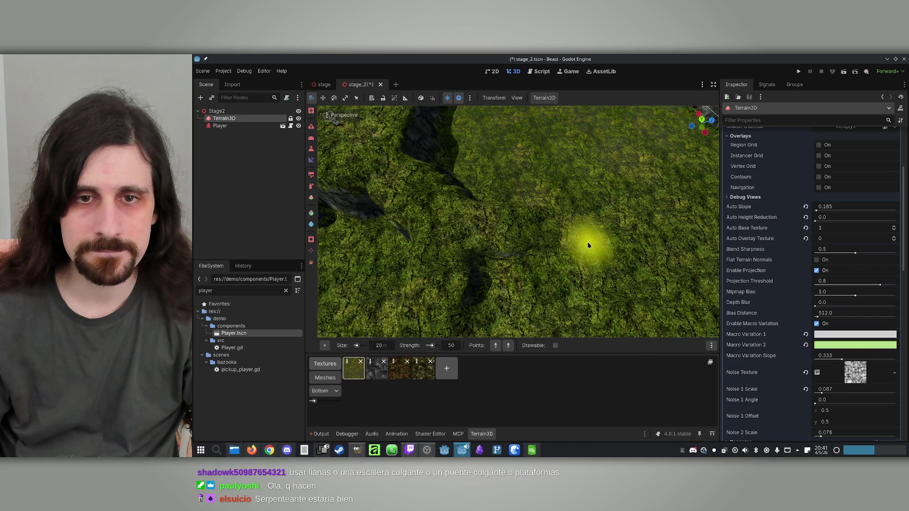
scroll(635, 268, "down", 5)
left_click_drag(488, 218, 572, 294)
left_click_drag(493, 268, 589, 249)
scroll(589, 249, "up", 5)
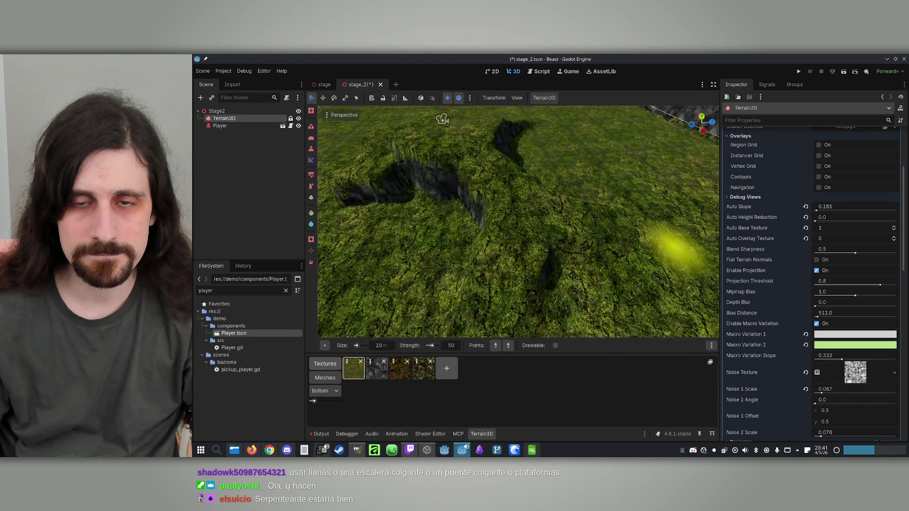
scroll(598, 256, "down", 4)
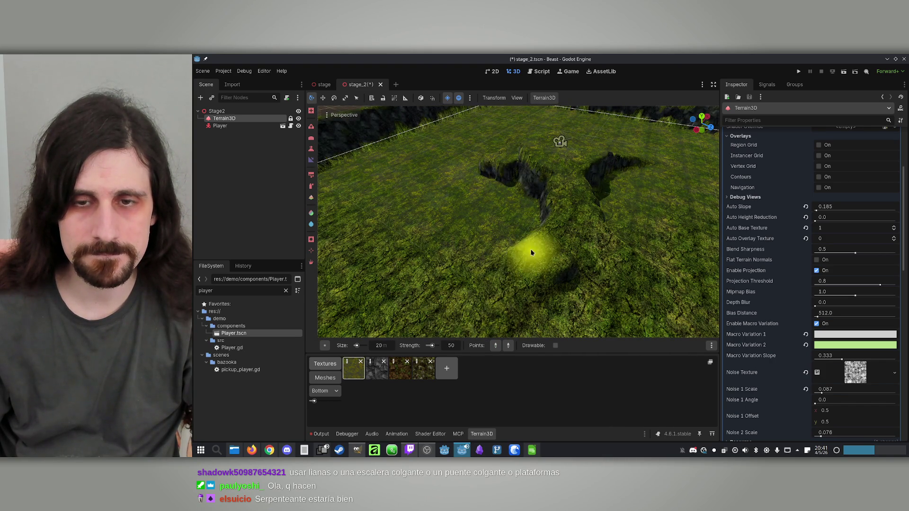
scroll(531, 249, "up", 5)
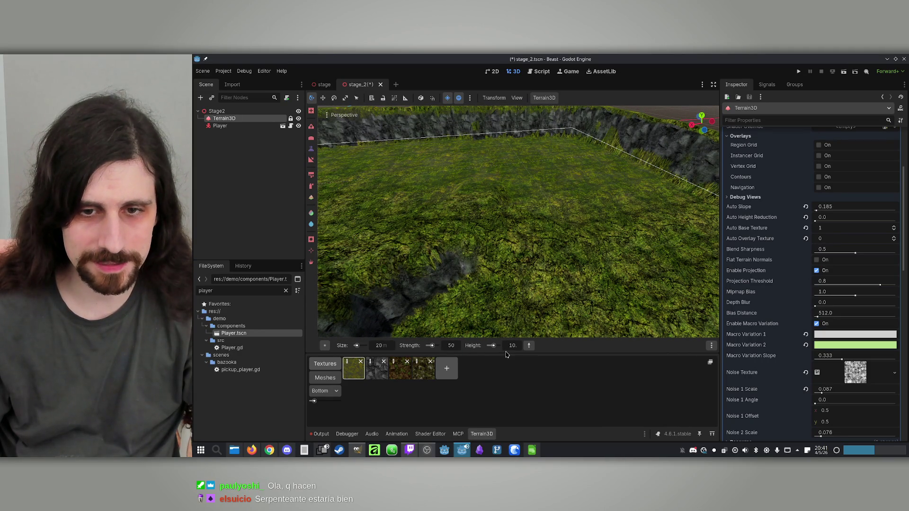
Set the sculpt height to 0 and inspect the trench and cliffs from several angles.
type("0")
key("Return")
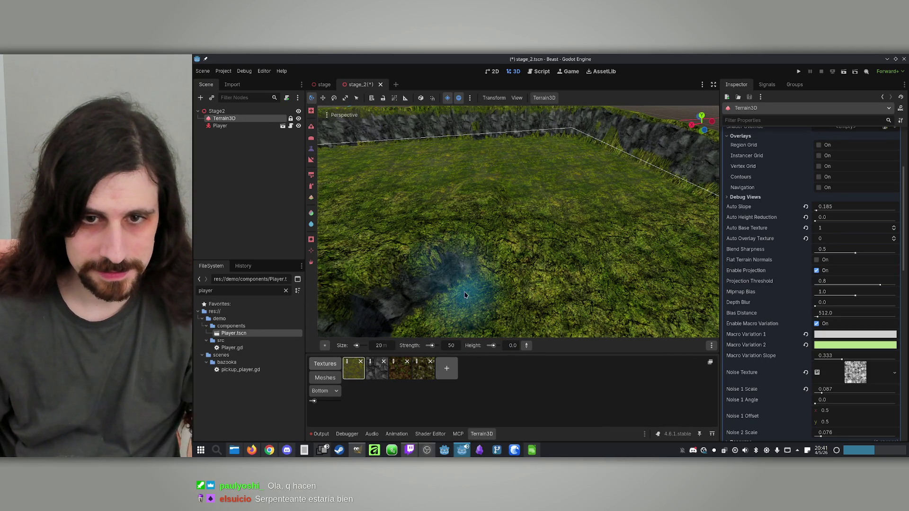
left_click_drag(523, 308, 449, 231)
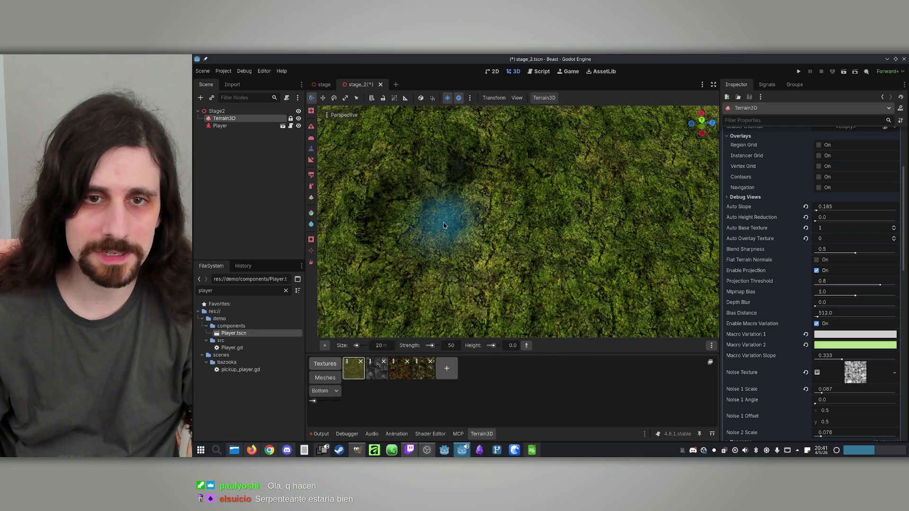
mouse_move(520, 233)
left_mouse_down()
mouse_move(488, 268)
mouse_move(486, 236)
left_mouse_up()
mouse_move(510, 302)
left_mouse_down()
mouse_move(538, 243)
mouse_move(526, 218)
mouse_move(531, 246)
mouse_move(521, 213)
mouse_move(526, 234)
mouse_move(544, 227)
mouse_move(518, 235)
mouse_move(518, 247)
mouse_move(518, 232)
left_mouse_up()
mouse_move(511, 284)
left_mouse_down()
mouse_move(483, 180)
mouse_move(411, 239)
left_mouse_up()
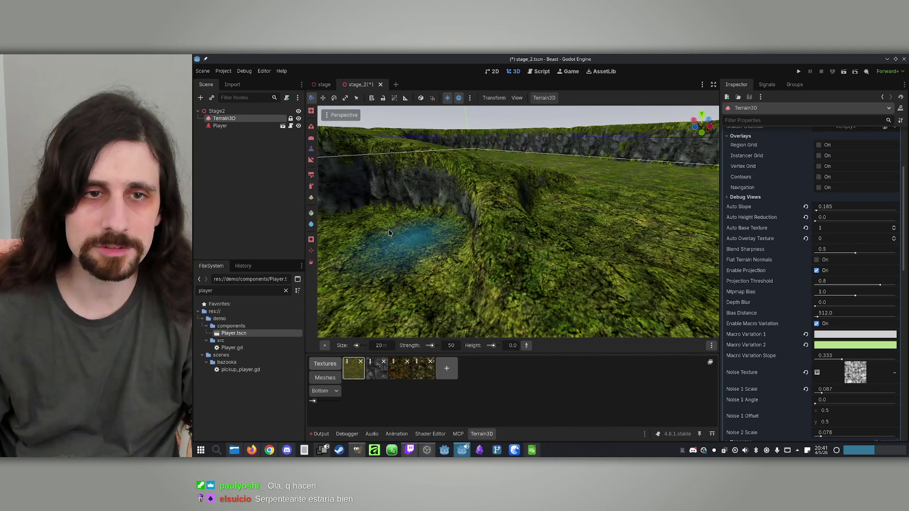
left_click_drag(316, 164, 364, 256)
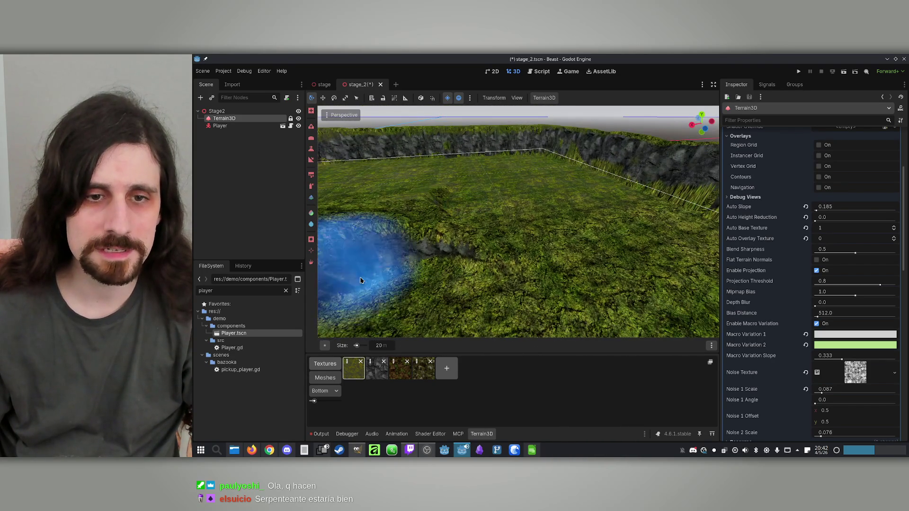
Reduce the Terrain3D brush size from 20 to 10 m.
type("10")
key("Return")
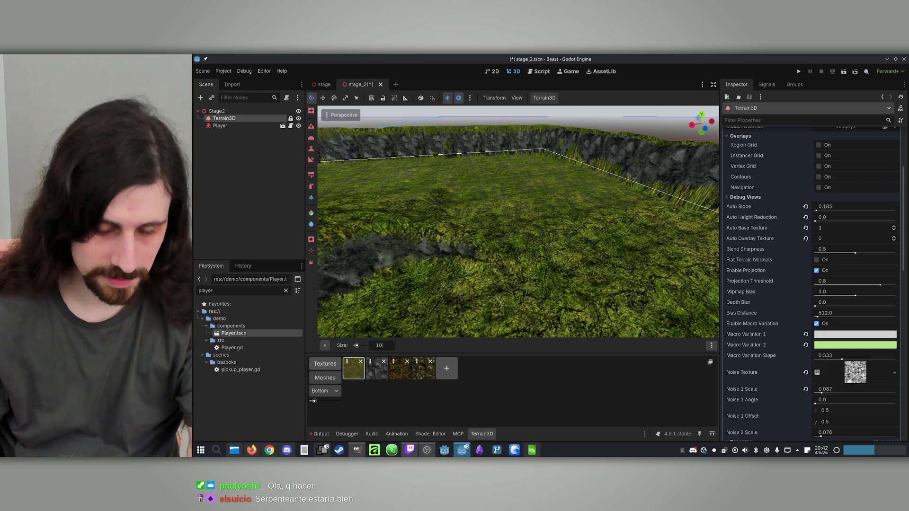
scroll(391, 216, "up", 3)
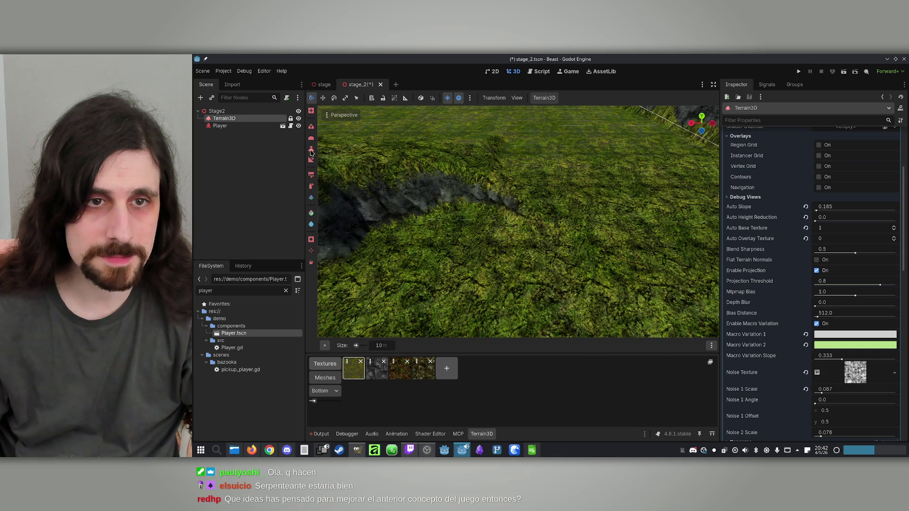
Survey the raised terrain, its ridge and the rock wall from above and below.
mouse_move(474, 155)
left_mouse_down()
mouse_move(488, 163)
mouse_move(429, 174)
left_mouse_up()
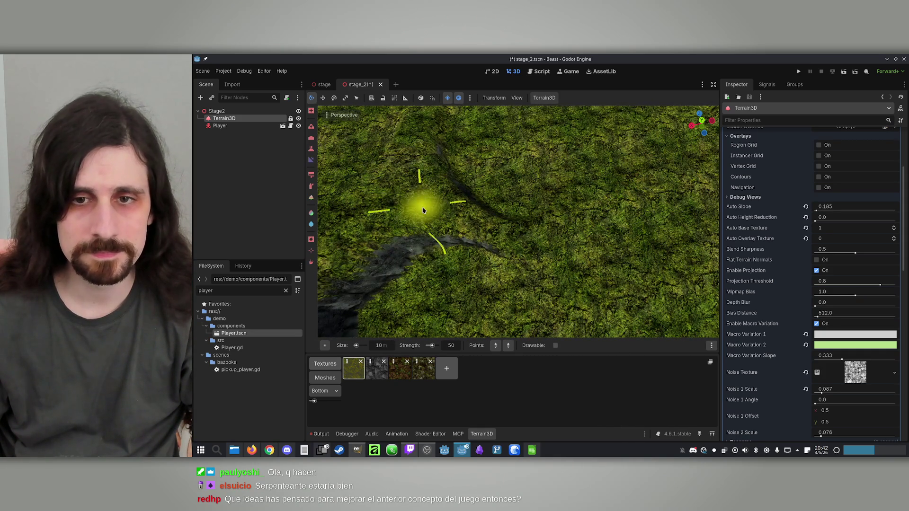
mouse_move(649, 269)
left_mouse_down()
mouse_move(629, 146)
mouse_move(652, 264)
left_mouse_up()
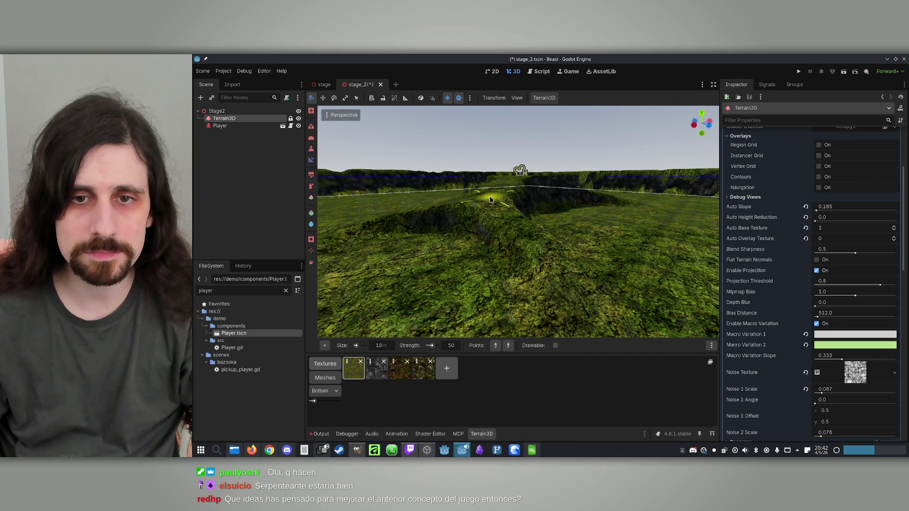
mouse_move(619, 333)
left_mouse_down()
mouse_move(609, 304)
mouse_move(574, 284)
mouse_move(583, 311)
mouse_move(393, 316)
mouse_move(548, 207)
mouse_move(552, 184)
mouse_move(498, 213)
left_mouse_up()
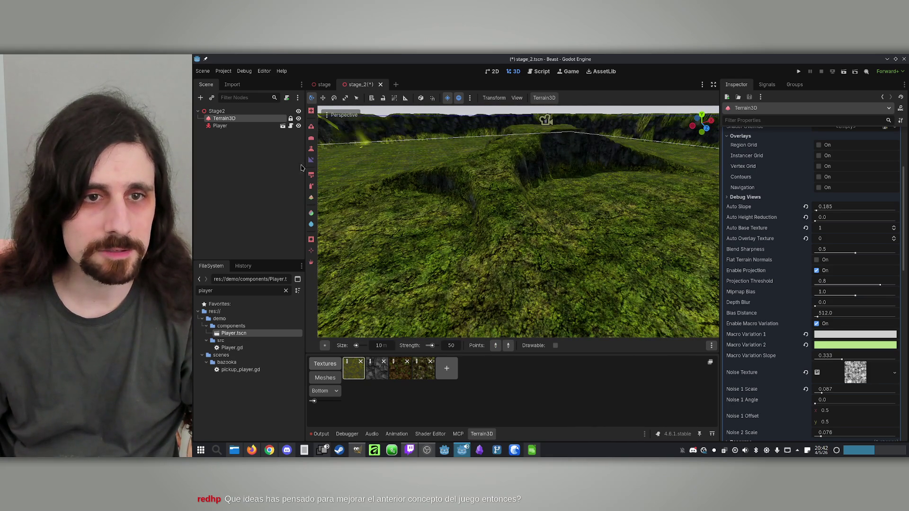
scroll(551, 191, "up", 5)
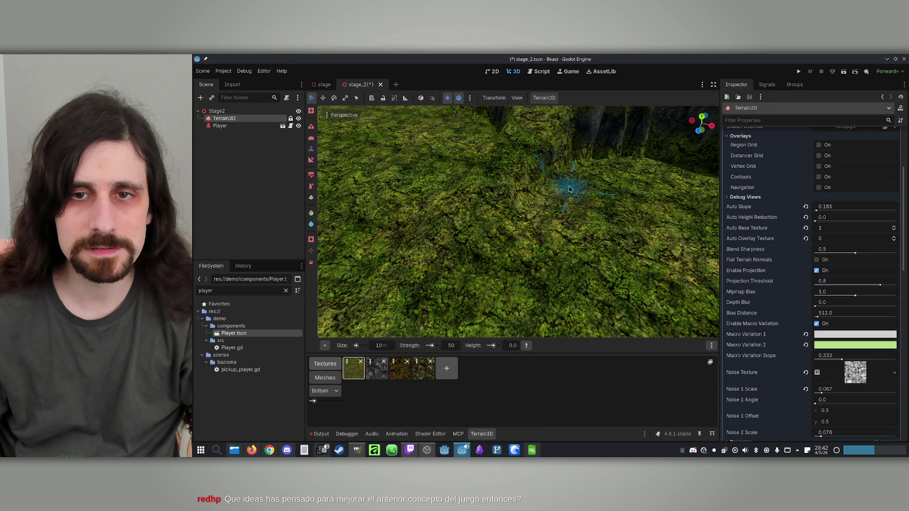
mouse_move(553, 210)
left_mouse_down()
mouse_move(525, 205)
mouse_move(595, 243)
left_mouse_up()
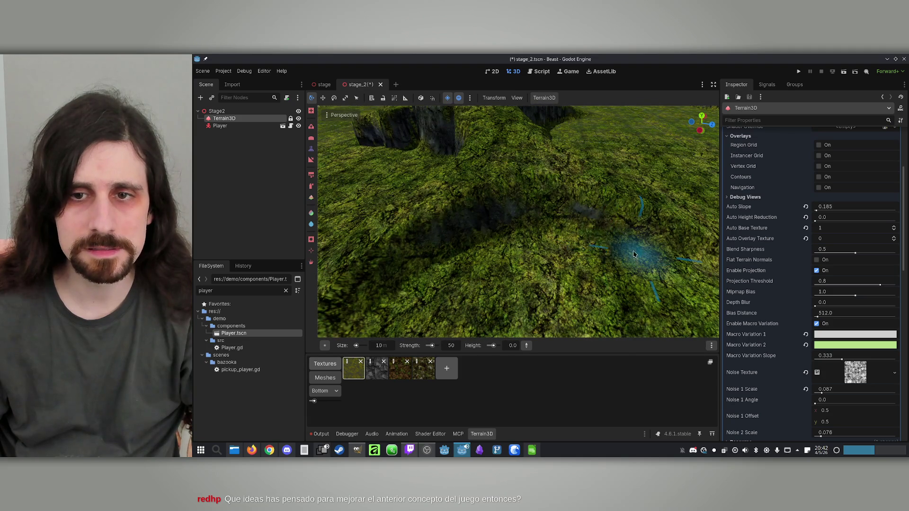
left_click_drag(509, 256, 497, 293)
mouse_move(540, 327)
left_mouse_down()
mouse_move(523, 285)
mouse_move(493, 275)
mouse_move(532, 229)
mouse_move(526, 194)
left_mouse_up()
Reselect the Terrain3D node and view the cliff edge and terrain cracks from above.
left_click(526, 226)
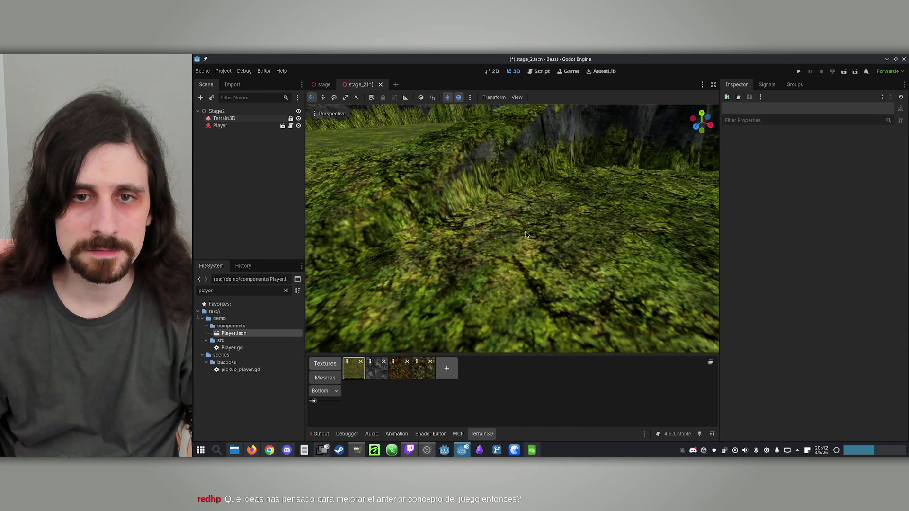
left_click(224, 119)
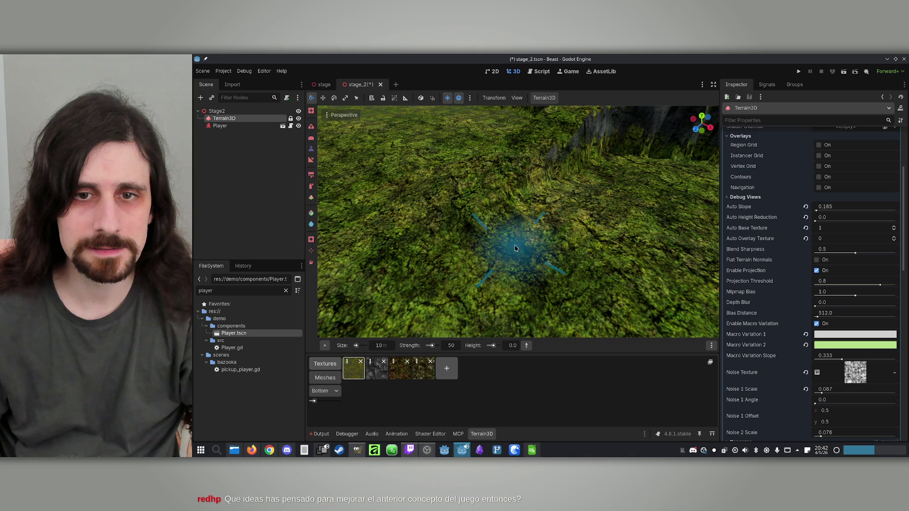
left_click_drag(478, 266, 675, 147)
left_click_drag(488, 315, 450, 259)
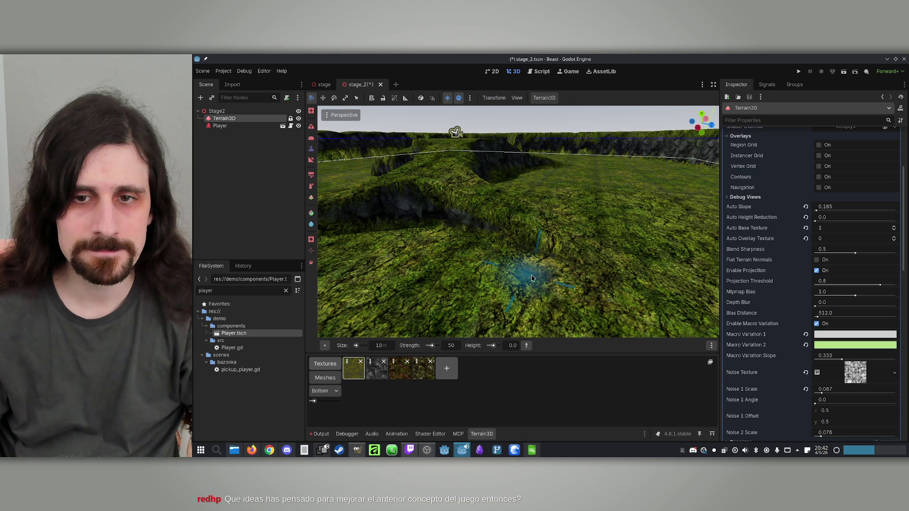
mouse_move(609, 295)
left_mouse_down()
mouse_move(471, 258)
mouse_move(629, 218)
mouse_move(538, 228)
left_mouse_up()
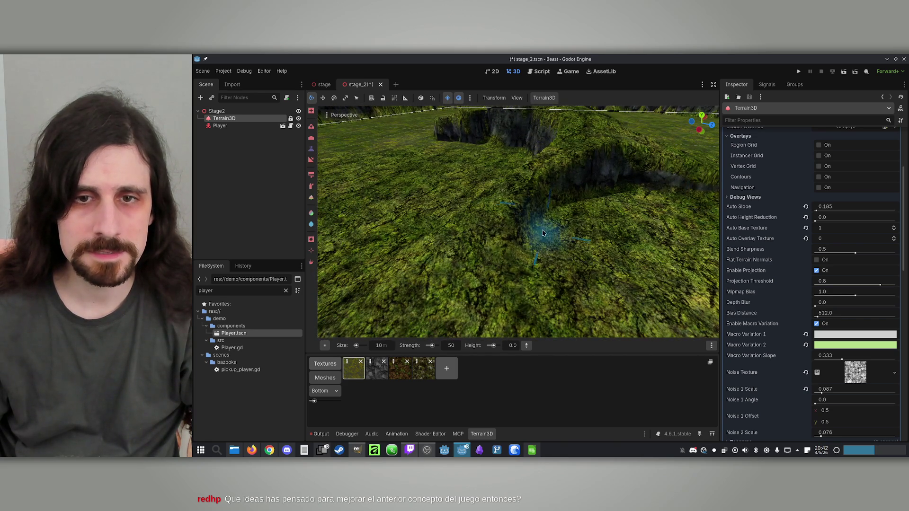
mouse_move(538, 304)
left_mouse_down()
mouse_move(498, 163)
mouse_move(473, 199)
mouse_move(412, 215)
left_mouse_up()
mouse_move(558, 254)
left_mouse_down()
mouse_move(474, 236)
mouse_move(545, 284)
mouse_move(556, 257)
left_mouse_up()
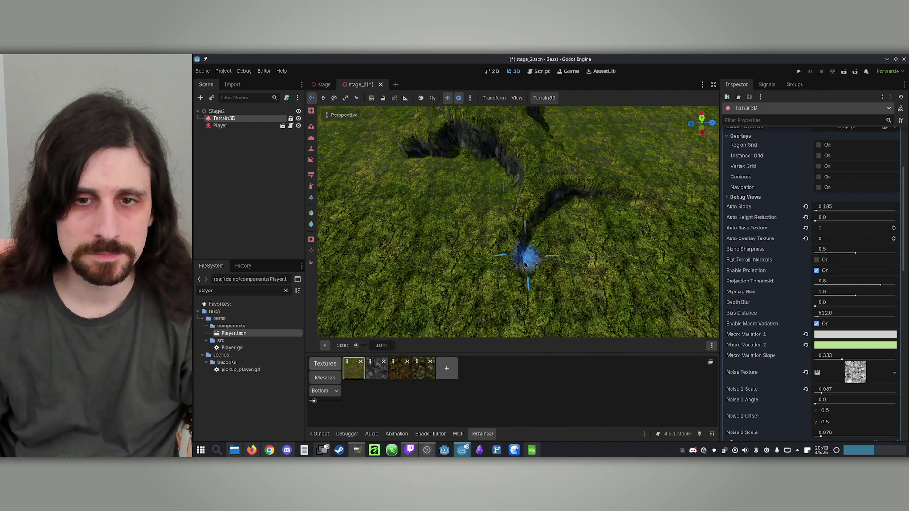
mouse_move(503, 290)
left_mouse_down()
mouse_move(467, 241)
mouse_move(493, 211)
left_mouse_up()
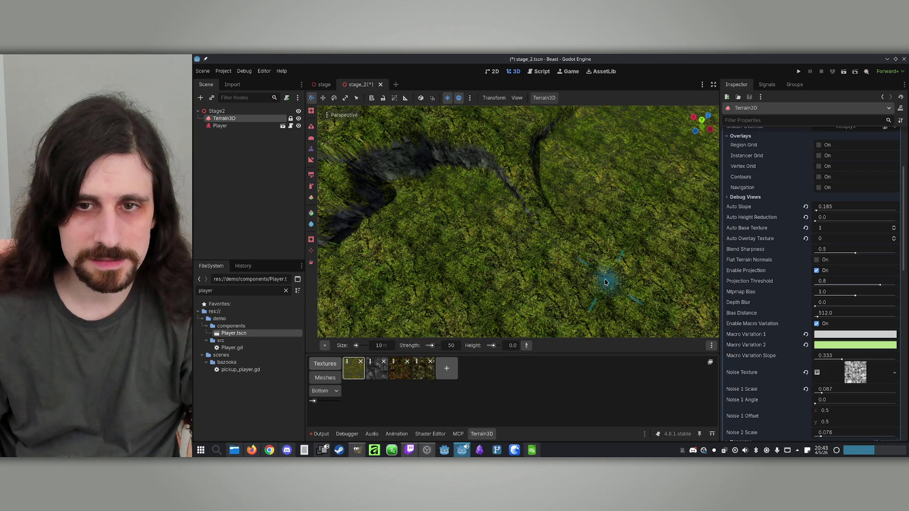
scroll(669, 291, "up", 3)
Fly low along the trench to inspect its cliff walls and the horizon.
left_click_drag(669, 291, 656, 223)
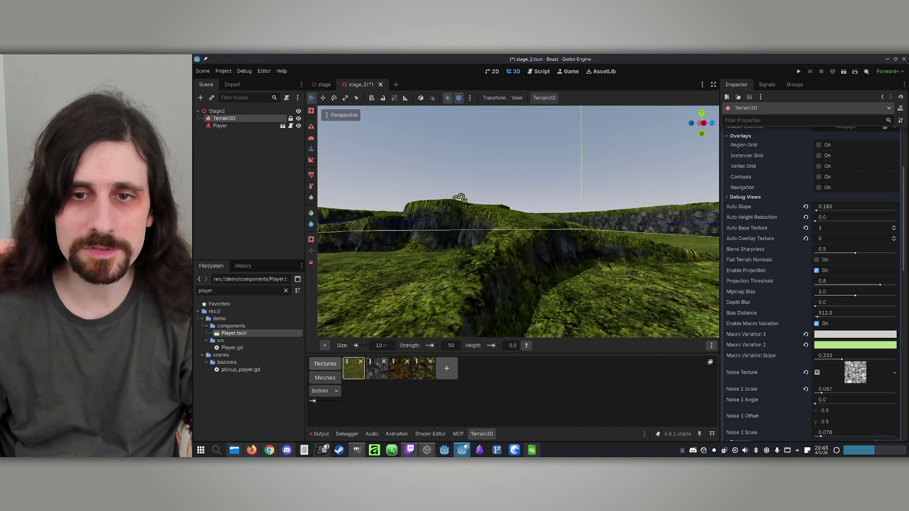
key("w")
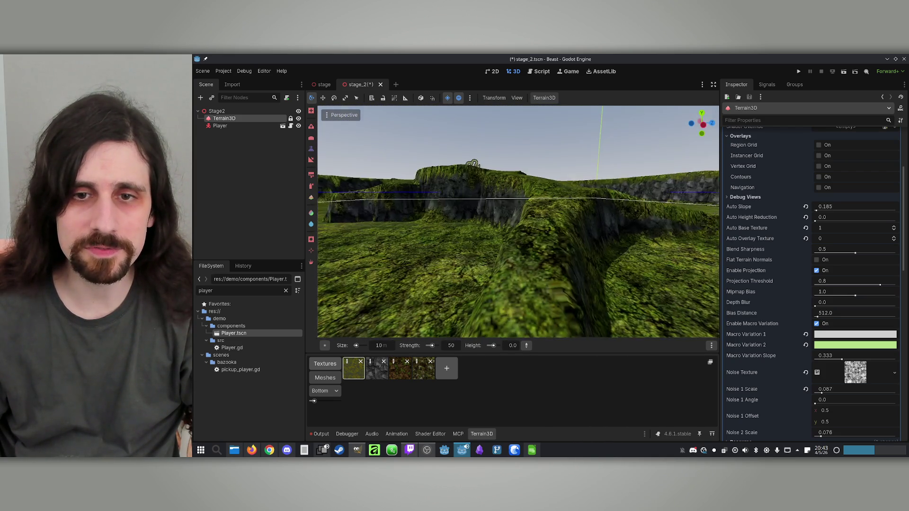
key("s")
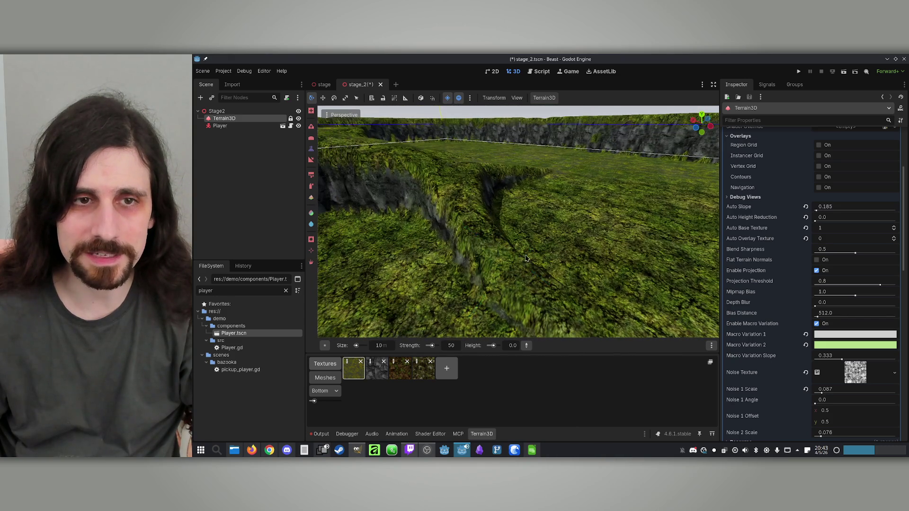
key("w")
key("s")
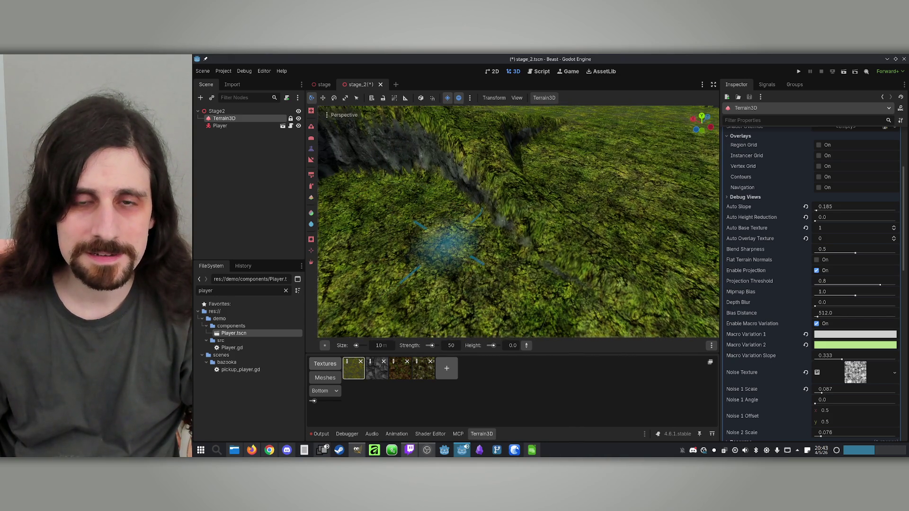
key("w")
key("s")
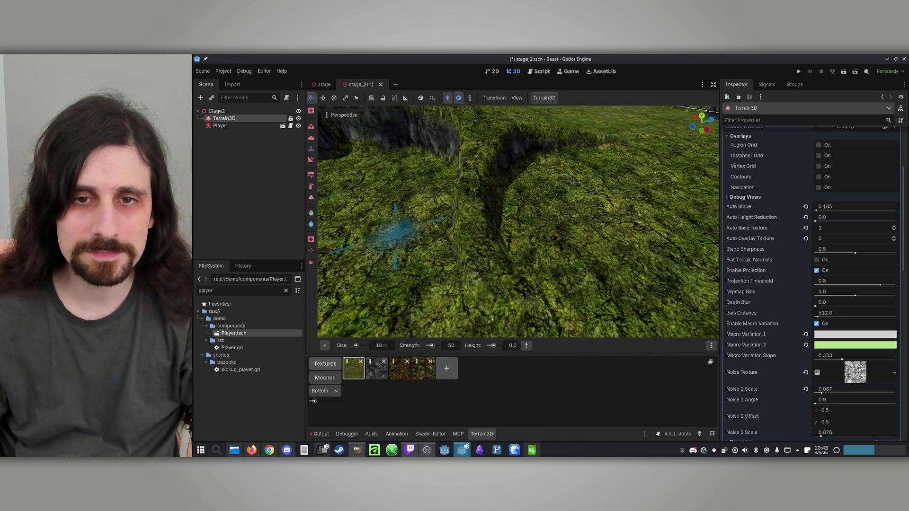
key("w")
key("s")
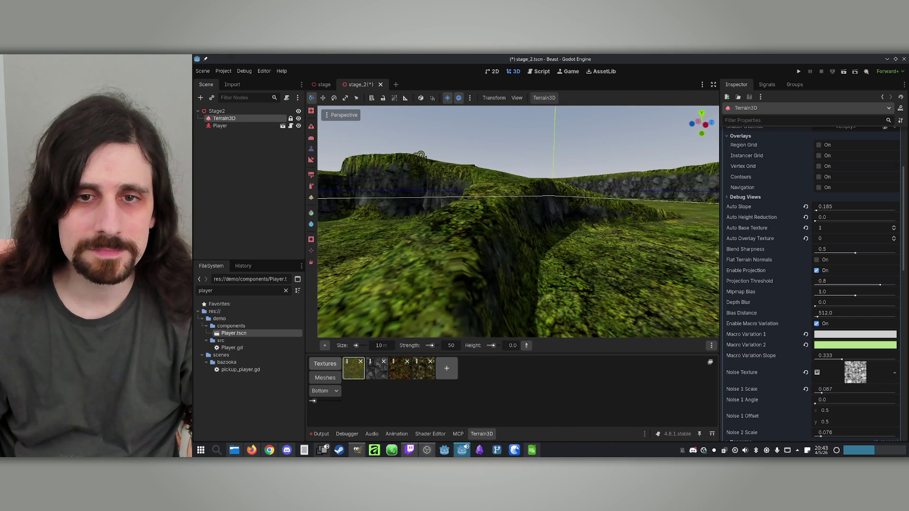
key("w")
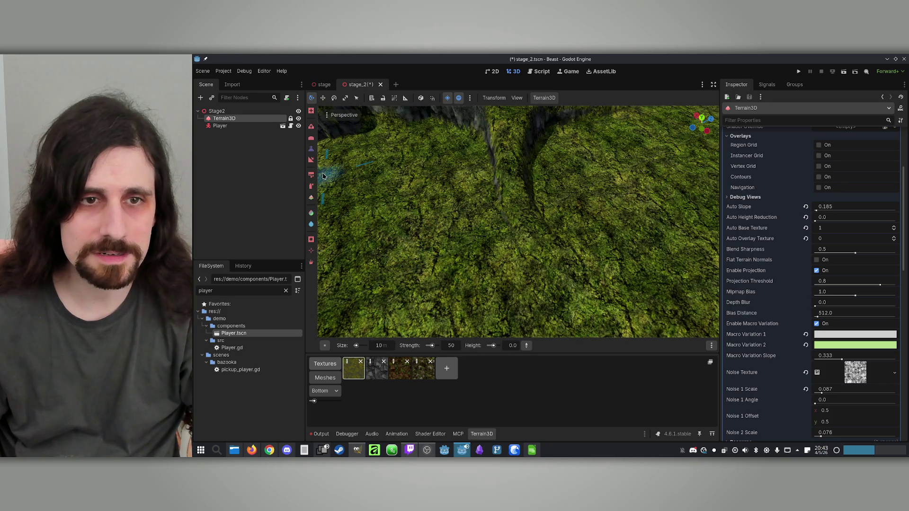
key("s")
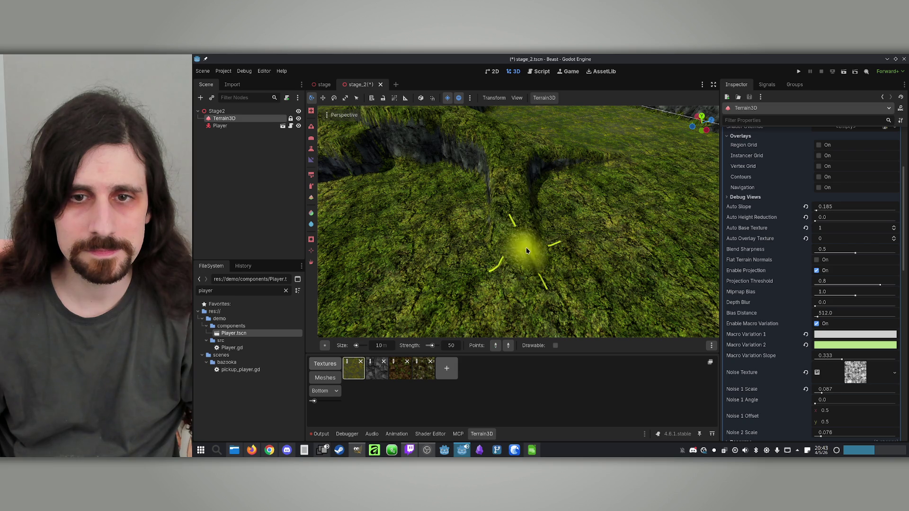
Switch to the Height tool, survey the ridge and channel, and save stage_2.
scroll(484, 284, "down", 3)
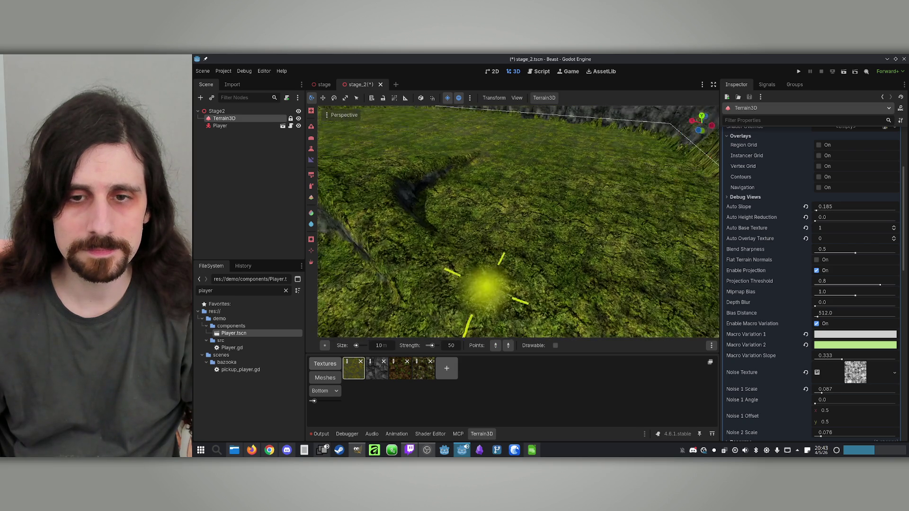
mouse_move(543, 324)
left_mouse_down()
mouse_move(599, 305)
mouse_move(349, 171)
left_mouse_up()
mouse_move(406, 227)
left_mouse_down()
mouse_move(445, 161)
mouse_move(499, 238)
left_mouse_up()
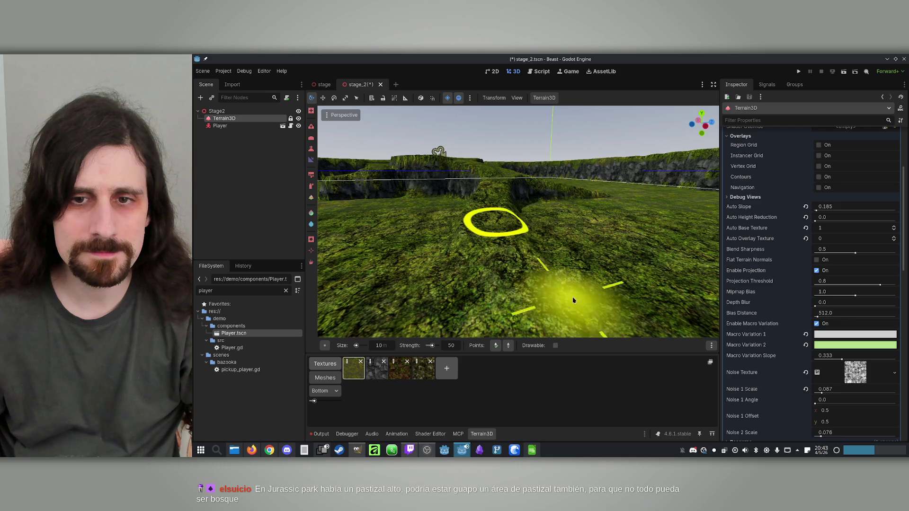
left_click(312, 149)
mouse_move(473, 213)
left_mouse_down()
mouse_move(502, 156)
mouse_move(543, 221)
left_mouse_up()
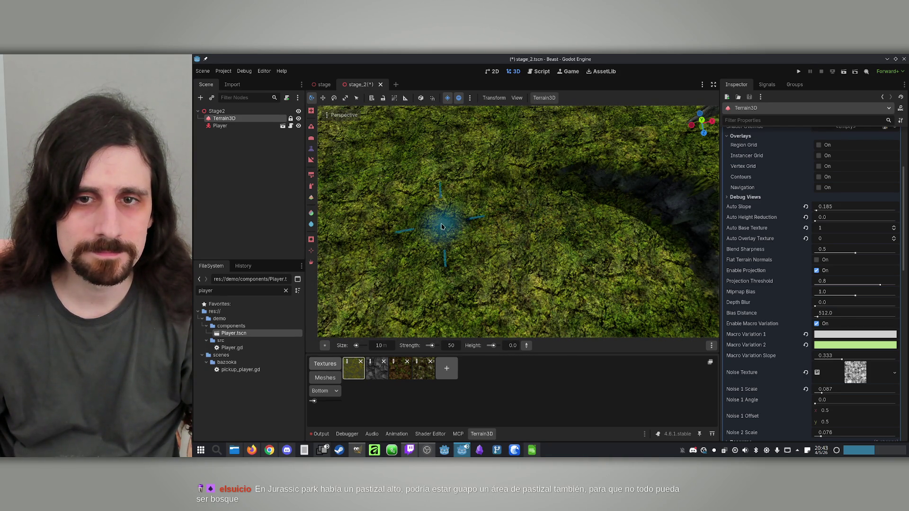
mouse_move(497, 204)
left_mouse_down()
mouse_move(385, 314)
mouse_move(680, 280)
mouse_move(406, 243)
left_mouse_up()
mouse_move(629, 319)
left_mouse_down()
mouse_move(569, 294)
mouse_move(510, 289)
left_mouse_up()
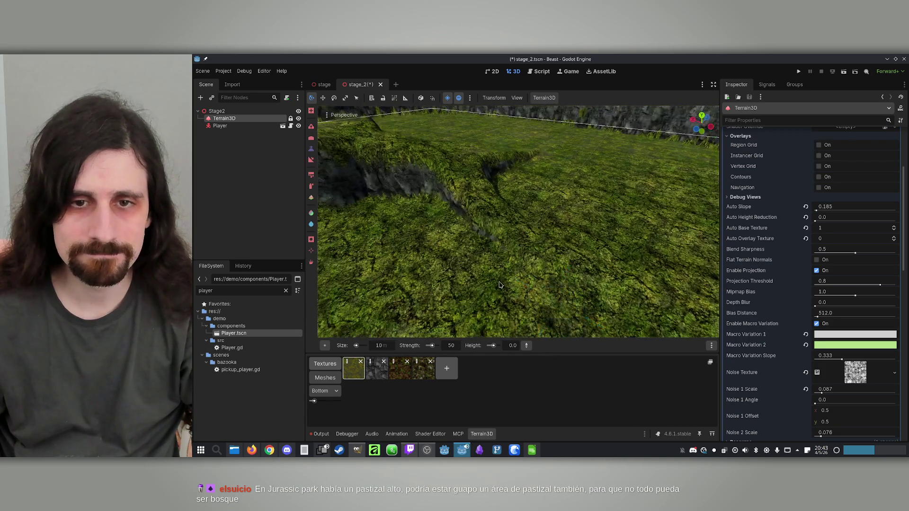
mouse_move(611, 315)
left_mouse_down()
mouse_move(545, 265)
mouse_move(511, 218)
left_mouse_up()
key("ctrl+s")
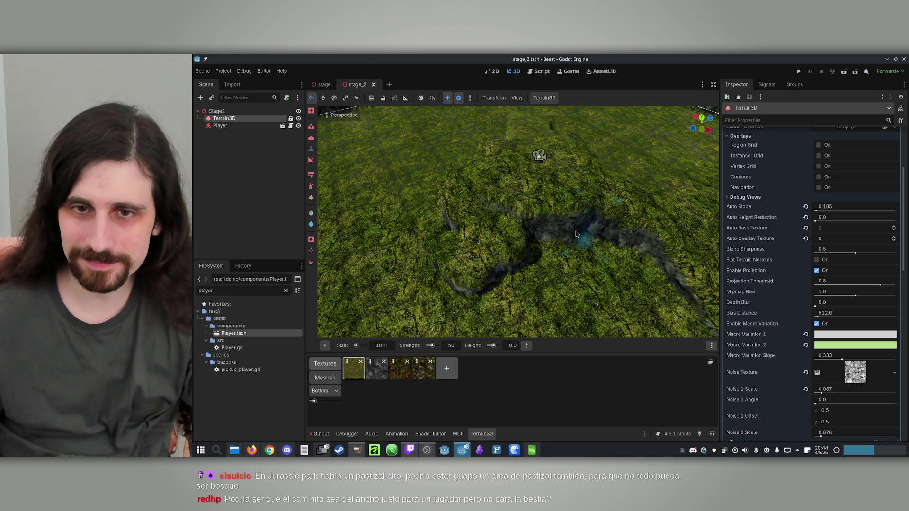
Save stage_2 again and pick the brown rocky texture in the Textures dock.
key("w")
key("w")
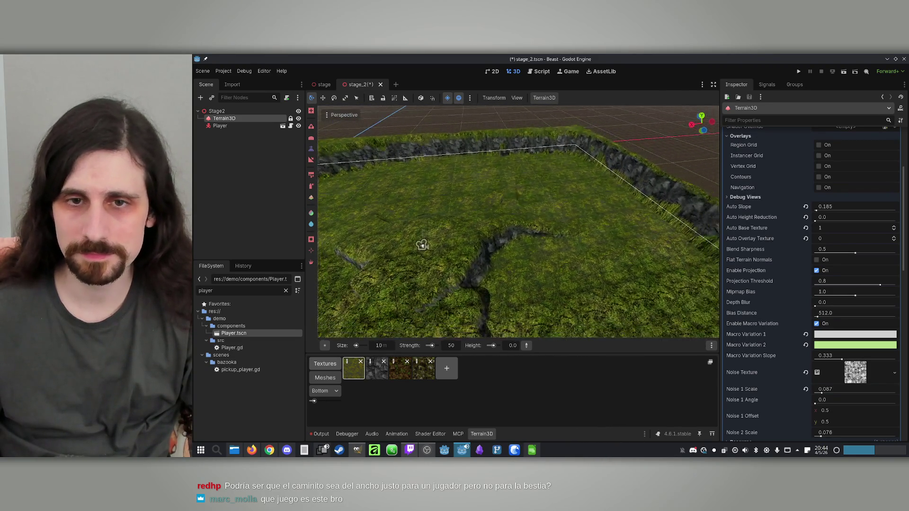
key("ctrl+s")
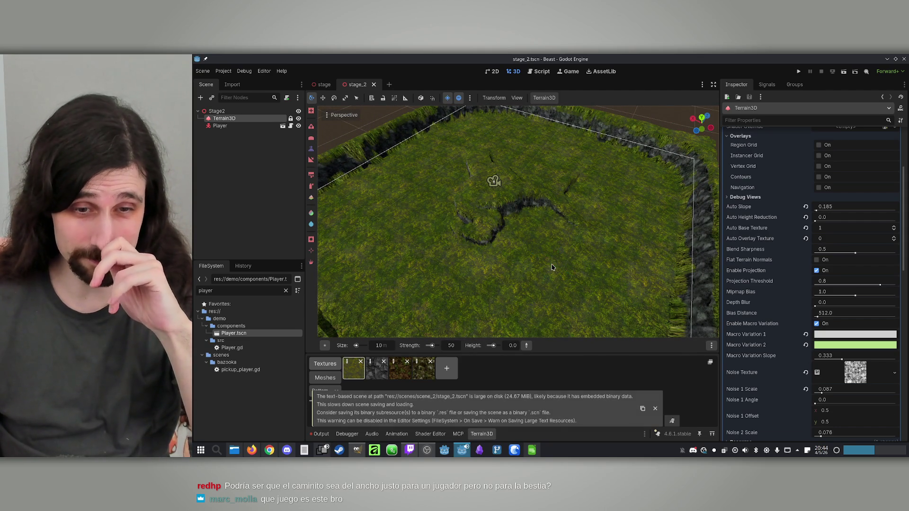
scroll(552, 268, "up", 5)
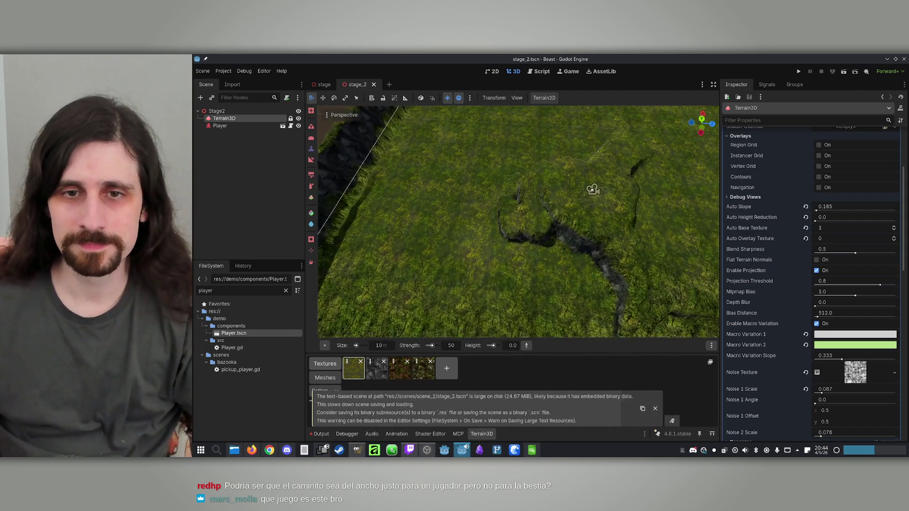
scroll(518, 221, "down", 5)
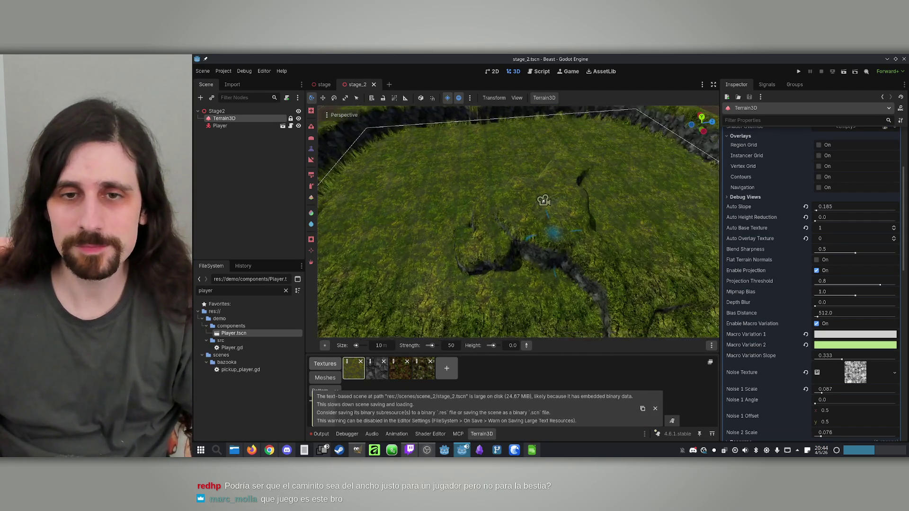
scroll(556, 241, "up", 5)
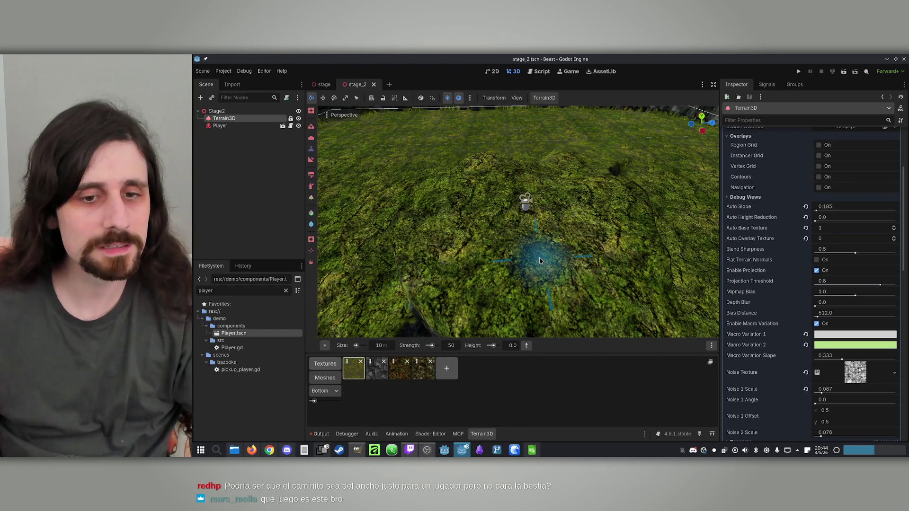
left_click(400, 372)
Switch to Paint Texture at strength 65 and paint a brown patch around the player.
scroll(395, 189, "down", 5)
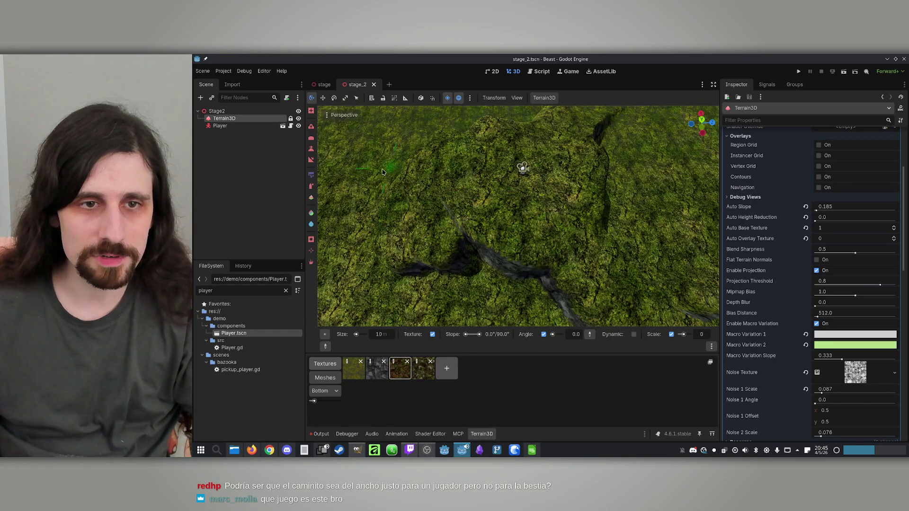
left_click(313, 188)
scroll(521, 165, "up", 5)
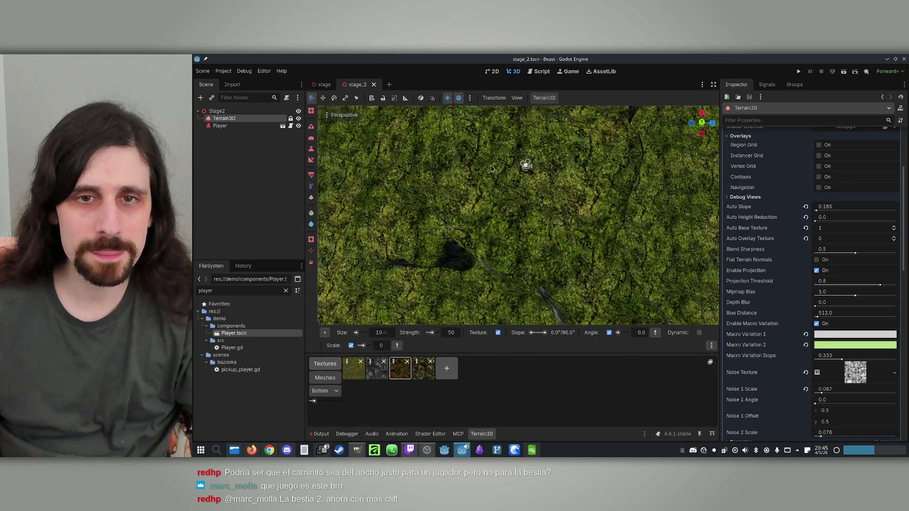
scroll(508, 218, "down", 2)
left_click_drag(509, 198, 517, 218)
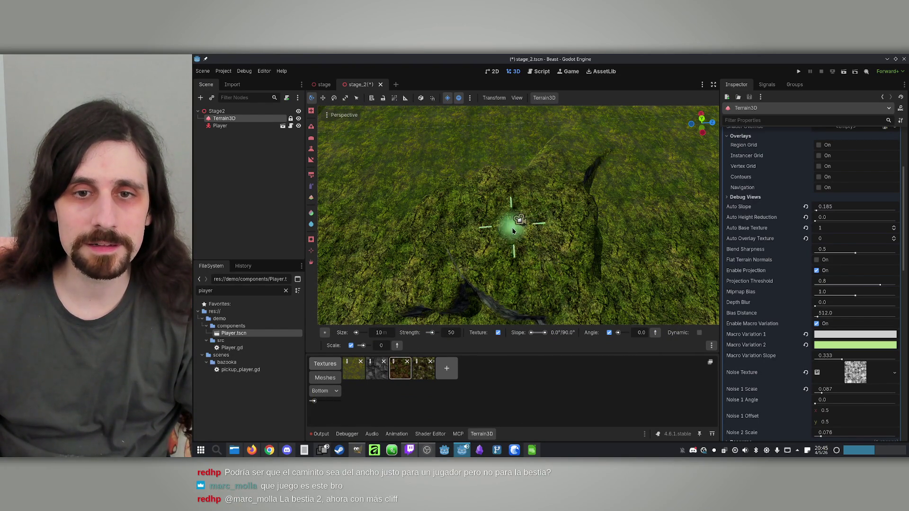
mouse_move(514, 256)
left_mouse_down()
mouse_move(493, 234)
mouse_move(545, 219)
mouse_move(512, 248)
mouse_move(505, 204)
mouse_move(491, 217)
mouse_move(485, 239)
mouse_move(519, 197)
mouse_move(536, 207)
left_mouse_up()
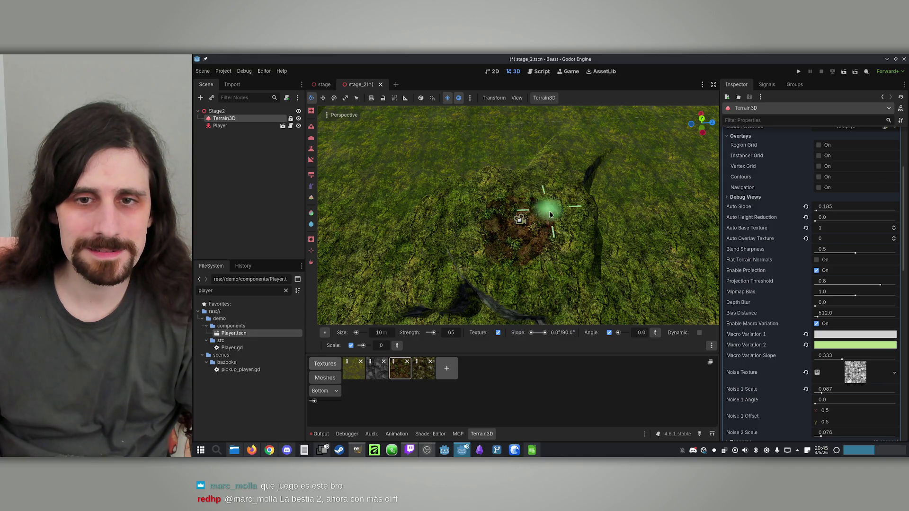
mouse_move(540, 238)
left_mouse_down()
mouse_move(488, 255)
mouse_move(479, 242)
mouse_move(488, 213)
mouse_move(560, 212)
left_mouse_up()
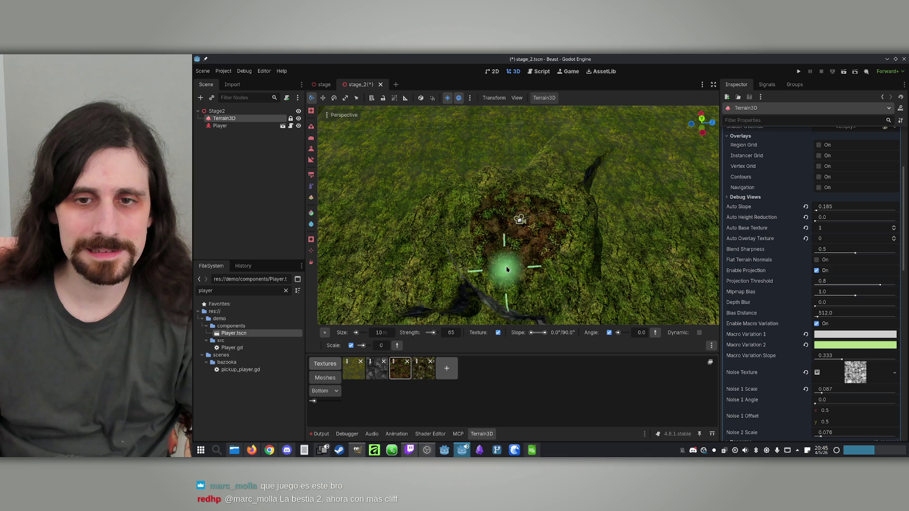
mouse_move(549, 196)
left_mouse_down()
mouse_move(629, 227)
mouse_move(463, 203)
left_mouse_up()
left_click_drag(530, 215, 557, 207)
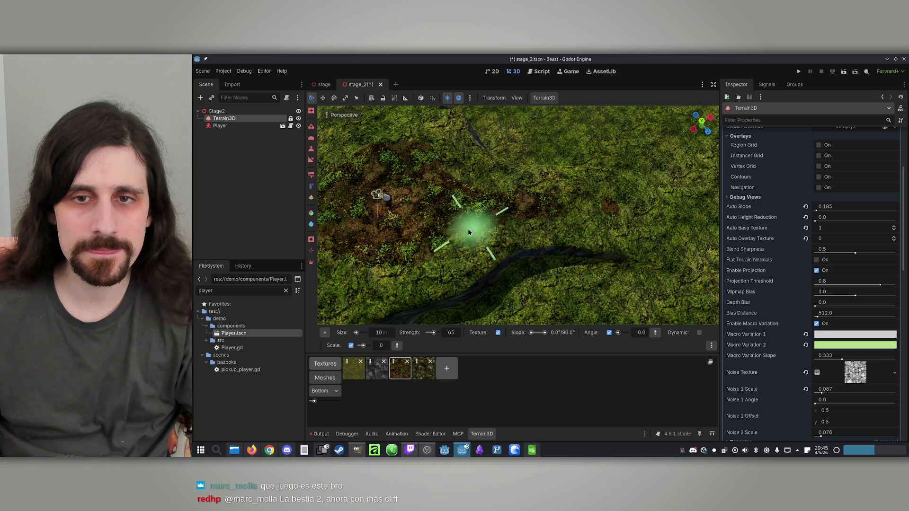
Paint the brown texture along the trench edge beneath the grassy cliffs.
mouse_move(479, 239)
left_mouse_down()
mouse_move(540, 179)
mouse_move(531, 289)
mouse_move(568, 199)
mouse_move(553, 183)
mouse_move(633, 219)
left_mouse_up()
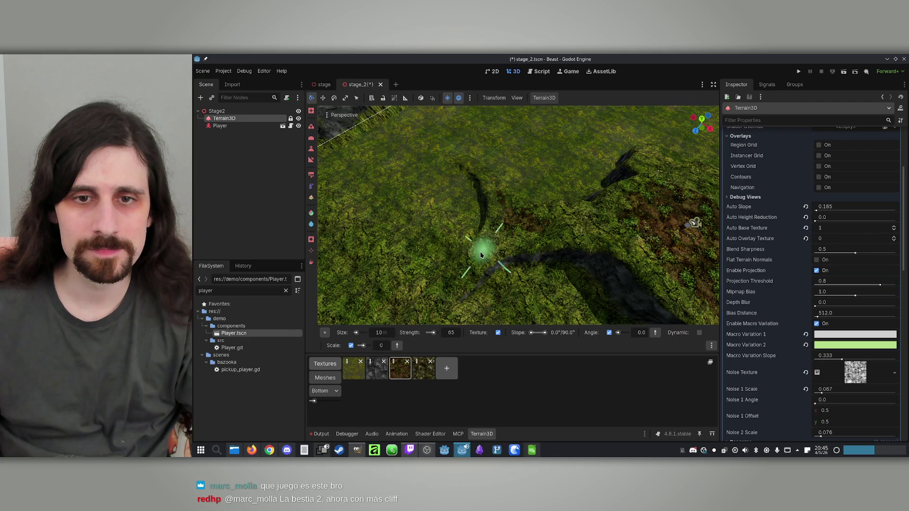
mouse_move(629, 213)
left_mouse_down()
mouse_move(532, 237)
mouse_move(544, 231)
left_mouse_up()
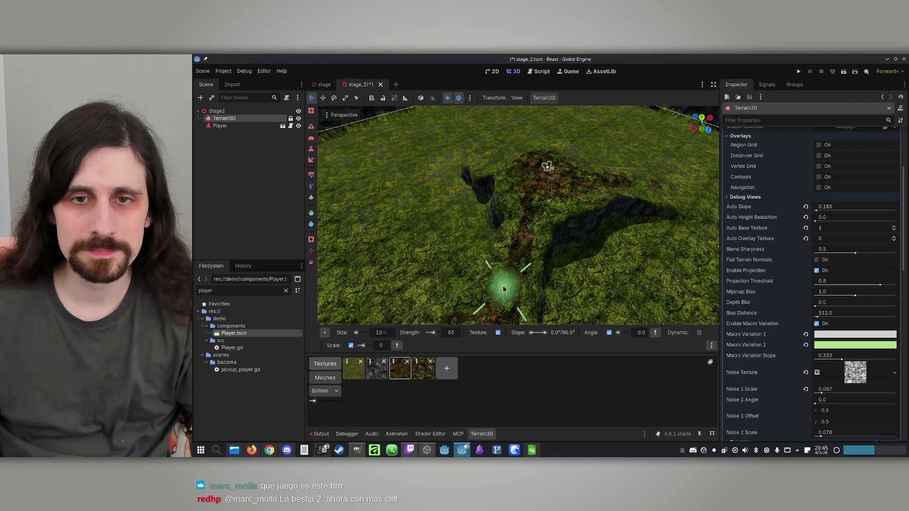
mouse_move(521, 192)
left_mouse_down()
mouse_move(493, 218)
mouse_move(508, 163)
left_mouse_up()
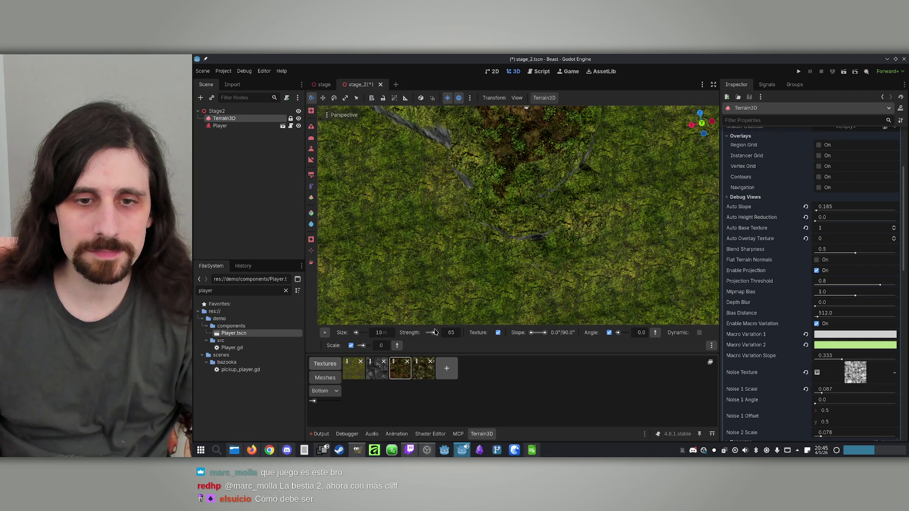
mouse_move(436, 335)
left_mouse_down()
mouse_move(513, 290)
mouse_move(442, 168)
mouse_move(494, 229)
mouse_move(483, 264)
left_mouse_up()
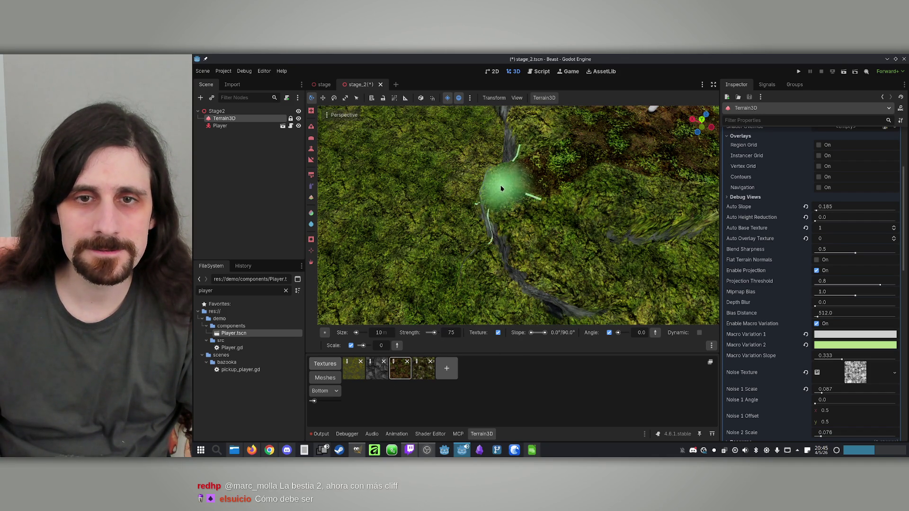
mouse_move(535, 250)
left_mouse_down()
mouse_move(602, 260)
mouse_move(412, 253)
mouse_move(401, 264)
left_mouse_up()
mouse_move(521, 223)
left_mouse_down()
mouse_move(564, 207)
mouse_move(465, 221)
left_mouse_up()
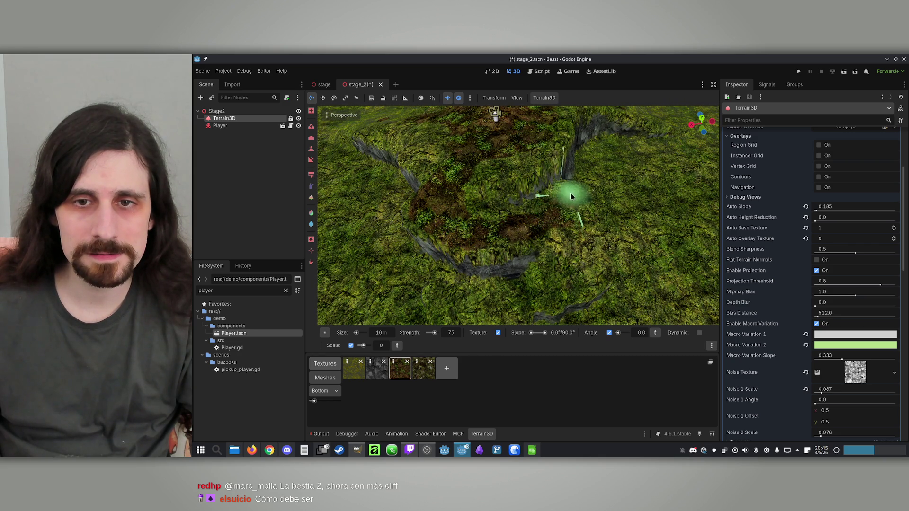
mouse_move(579, 255)
left_mouse_down()
mouse_move(548, 172)
mouse_move(661, 225)
mouse_move(545, 206)
mouse_move(559, 123)
mouse_move(556, 201)
left_mouse_up()
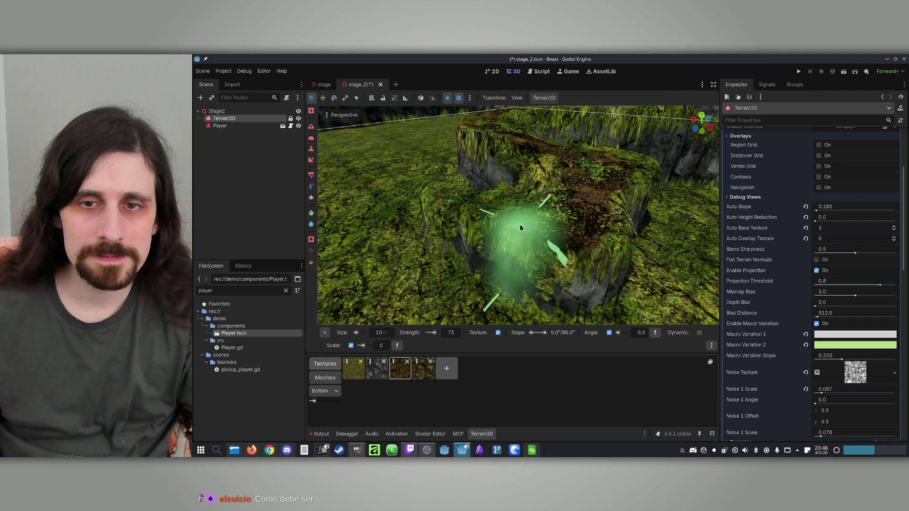
Review the painted cliffs and plateau top, then save stage_2.
scroll(517, 224, "up", 3)
scroll(635, 246, "down", 3)
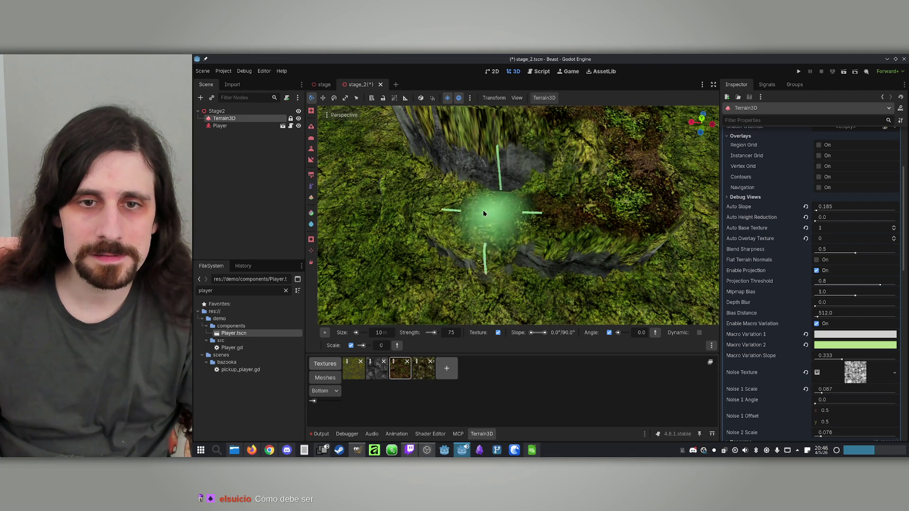
scroll(493, 213, "up", 3)
scroll(474, 218, "down", 2)
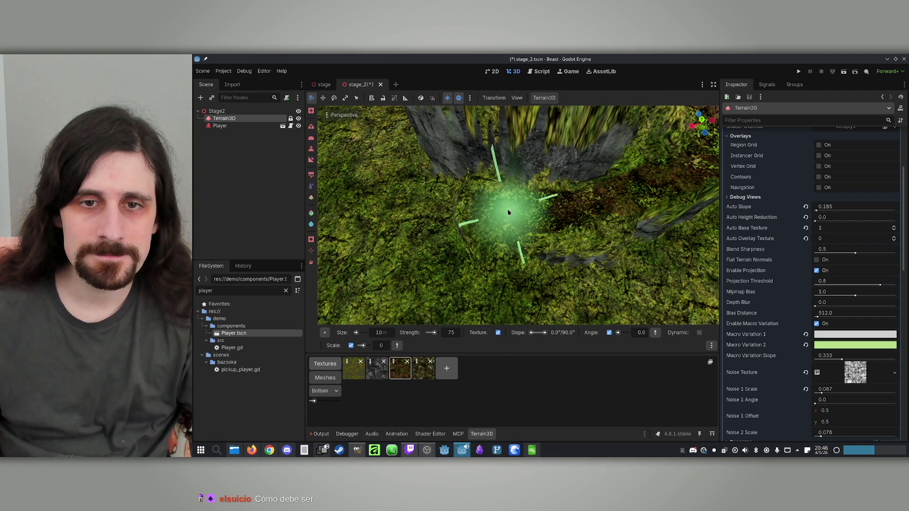
left_click_drag(494, 257, 351, 111)
scroll(497, 215, "down", 5)
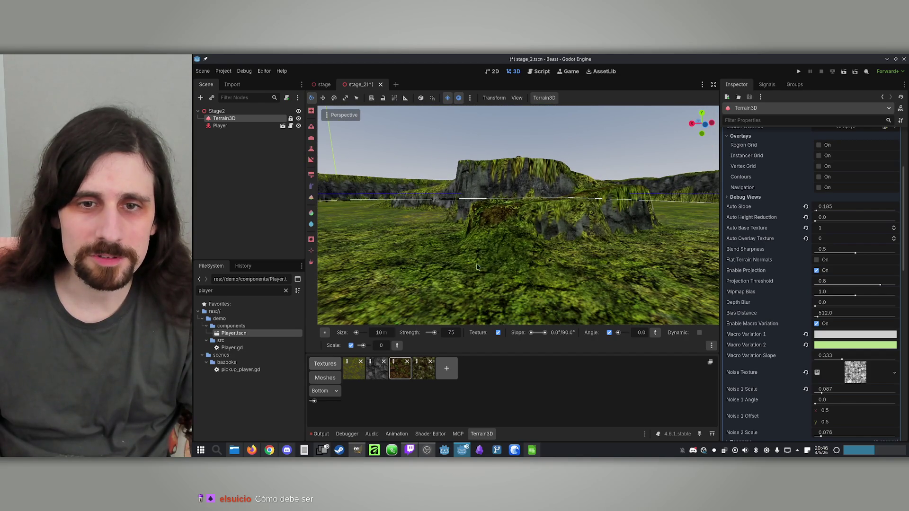
scroll(559, 284, "up", 5)
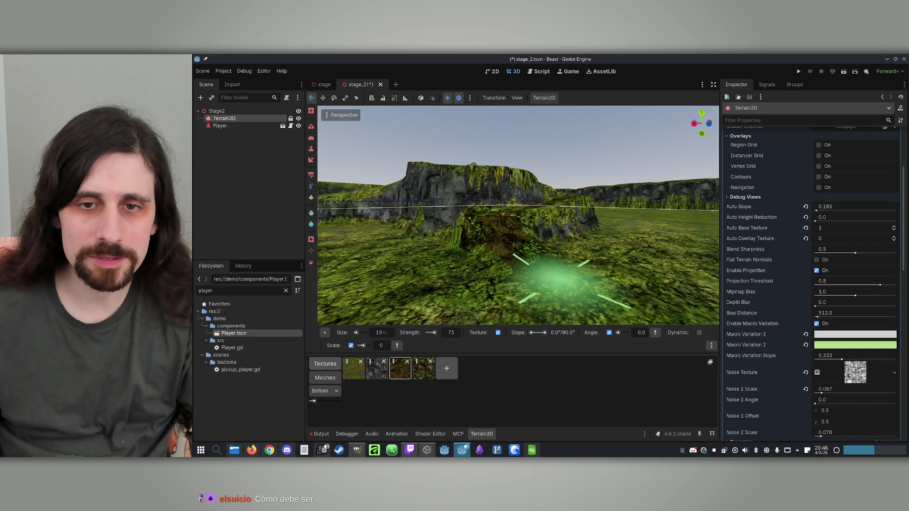
mouse_move(518, 216)
left_mouse_down()
mouse_move(518, 285)
mouse_move(518, 228)
mouse_move(518, 275)
mouse_move(497, 243)
mouse_move(517, 253)
mouse_move(518, 199)
mouse_move(553, 234)
left_mouse_up()
key("ctrl+s")
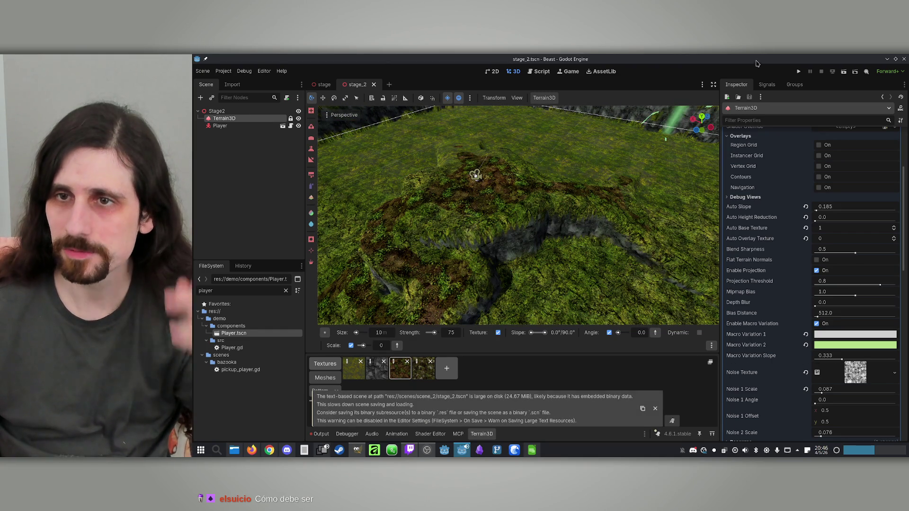
Test-run the current scene, check the game window, then stop the run.
left_click(844, 71)
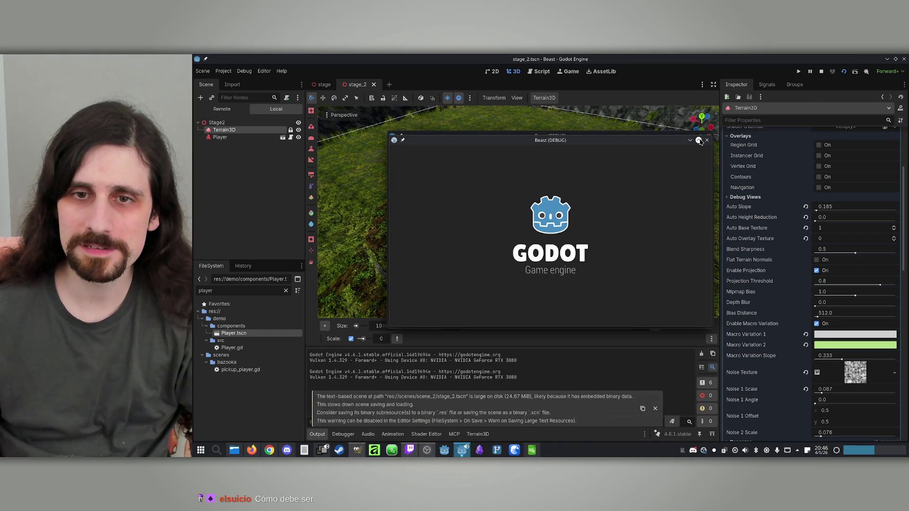
key("super")
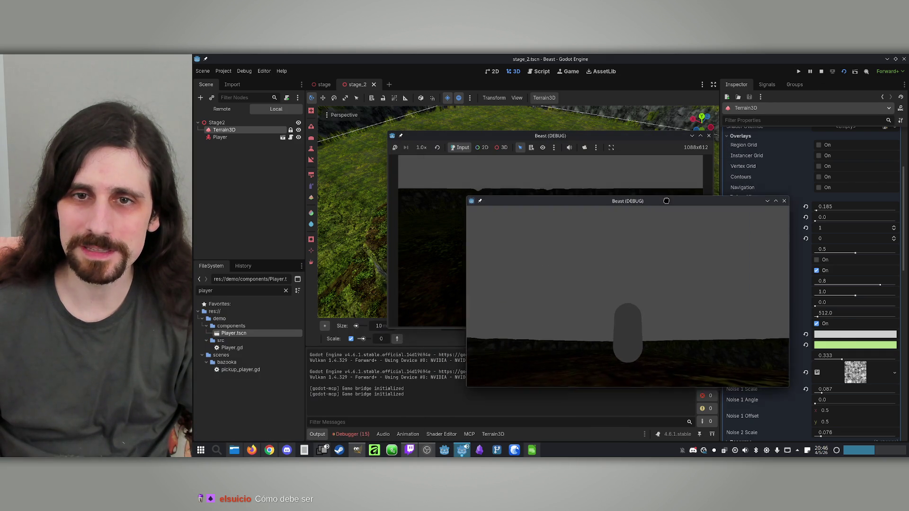
key("super")
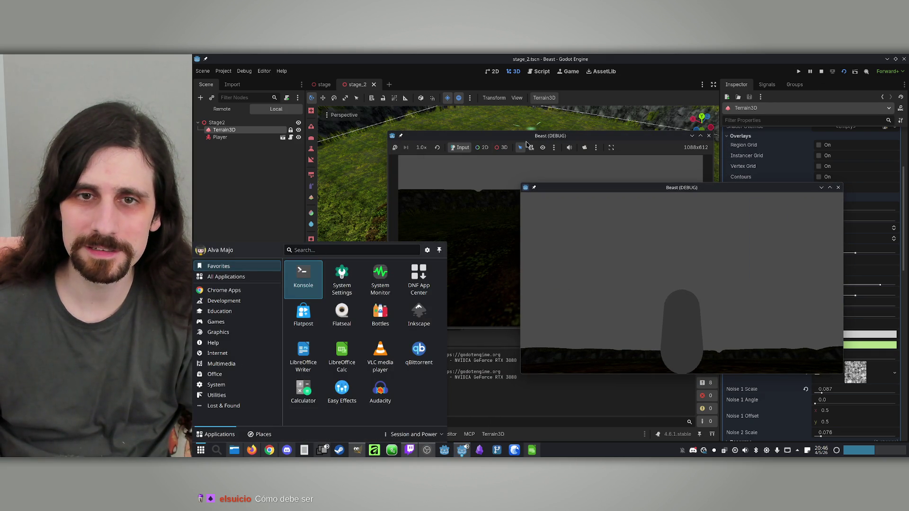
left_click_drag(526, 136, 473, 145)
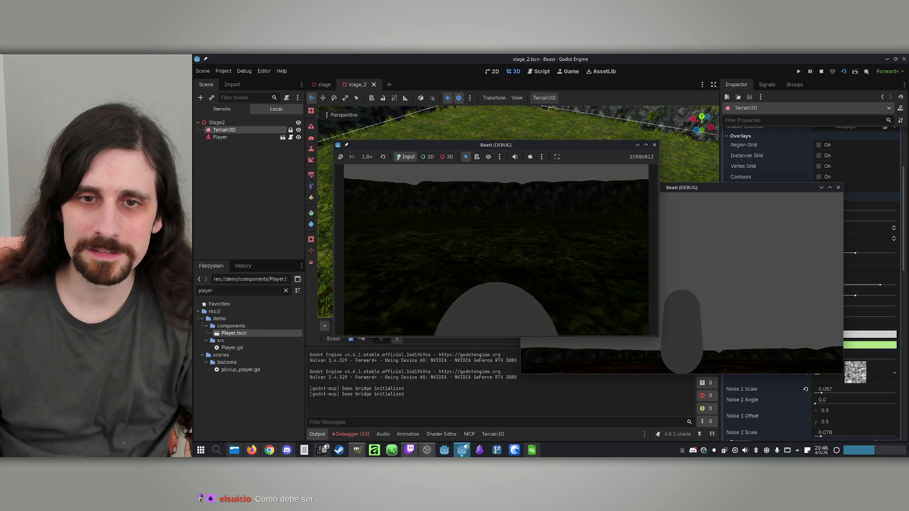
key("super")
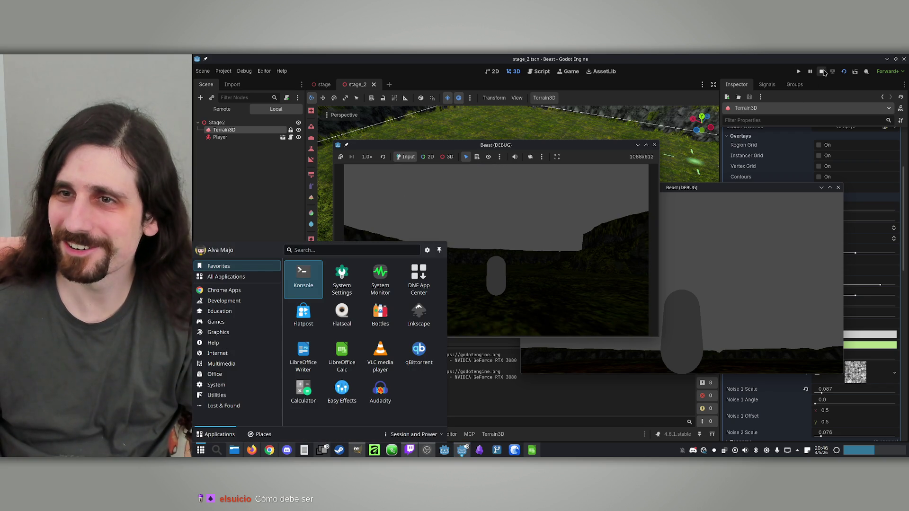
left_click(821, 72)
scroll(518, 212, "up", 3)
scroll(423, 148, "down", 5)
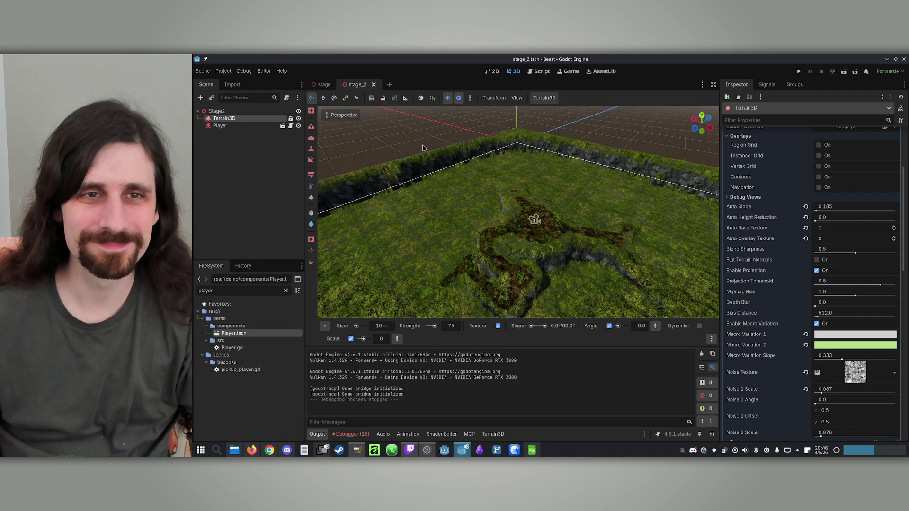
Copy the WorldEnvironment node from stage and paste it under Stage2.
left_click(322, 85)
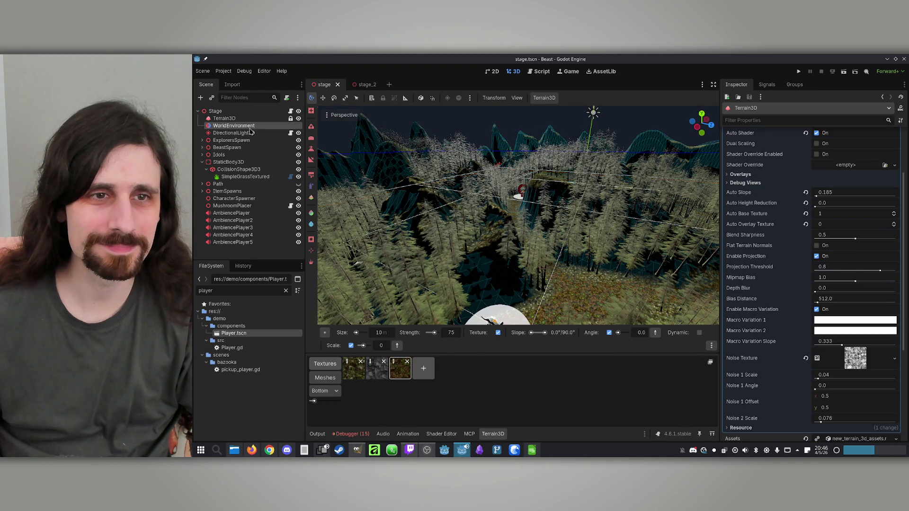
left_click(249, 127)
left_click(370, 86)
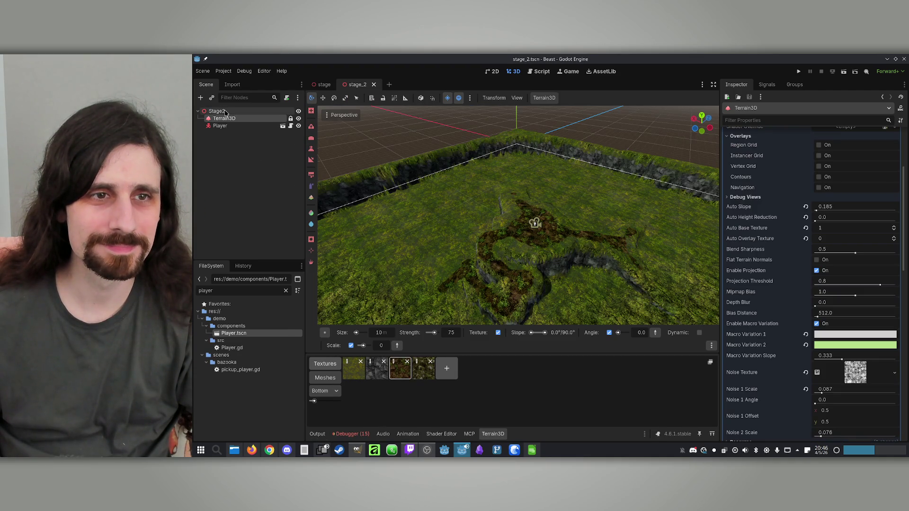
left_click(217, 112)
key("ctrl+v")
Paste DirectionalLight3D from stage under Stage2 too, then save and run stage_2.
left_click(323, 85)
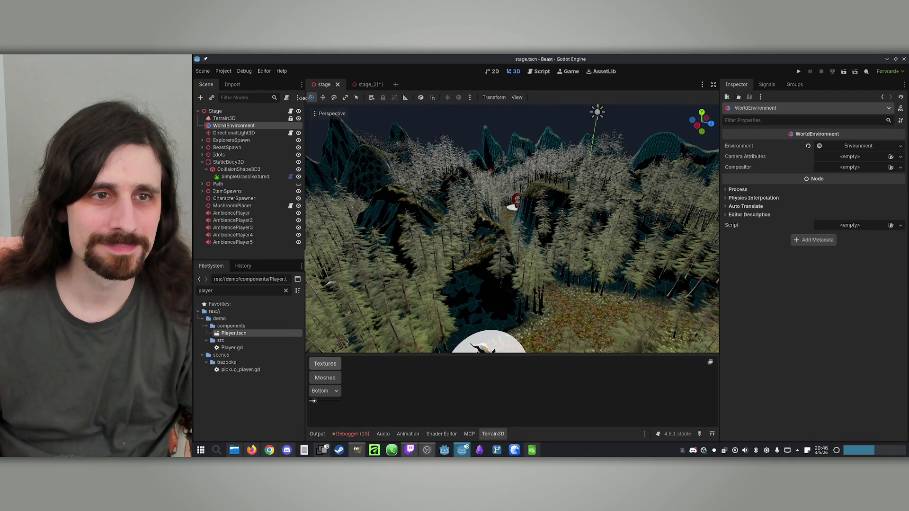
left_click(234, 133)
left_click(362, 85)
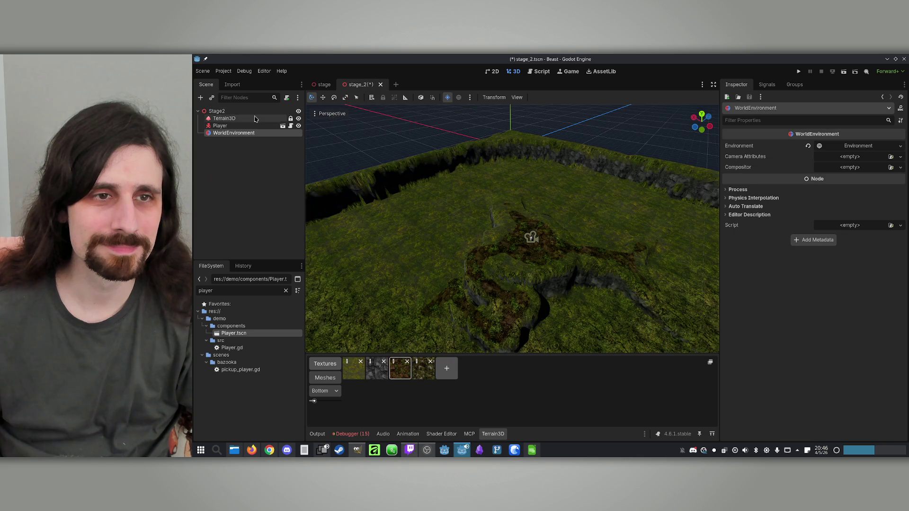
left_click(214, 112)
key("ctrl+v")
left_click(237, 169)
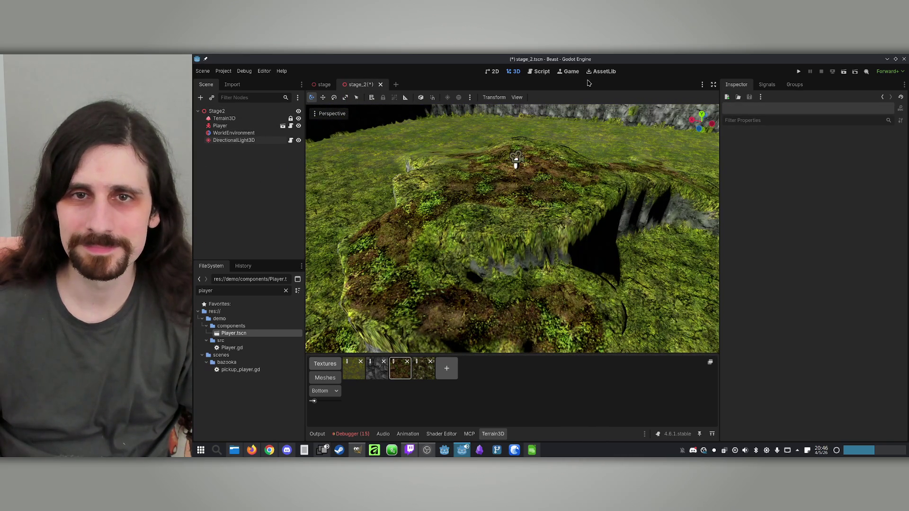
left_click(844, 72)
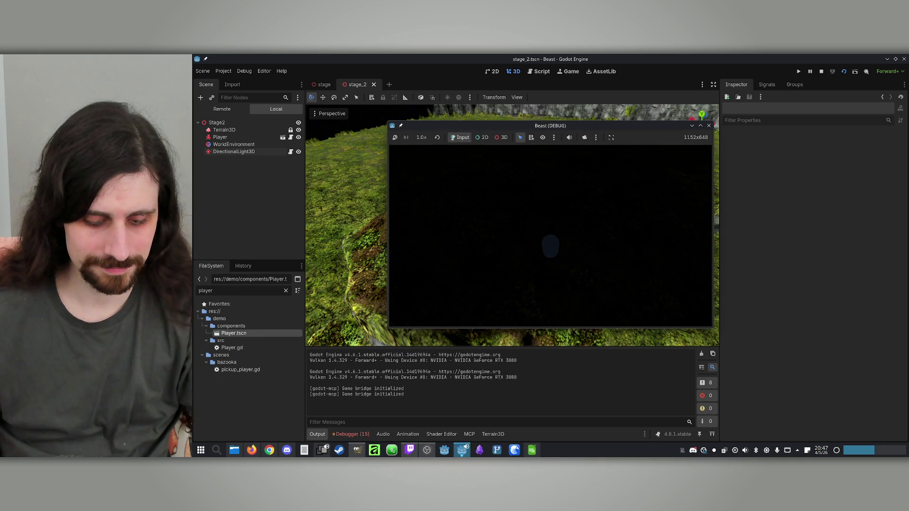
Close the second Beast (DEBUG) instance, stop the game with F8, and save stage_2.
key("super")
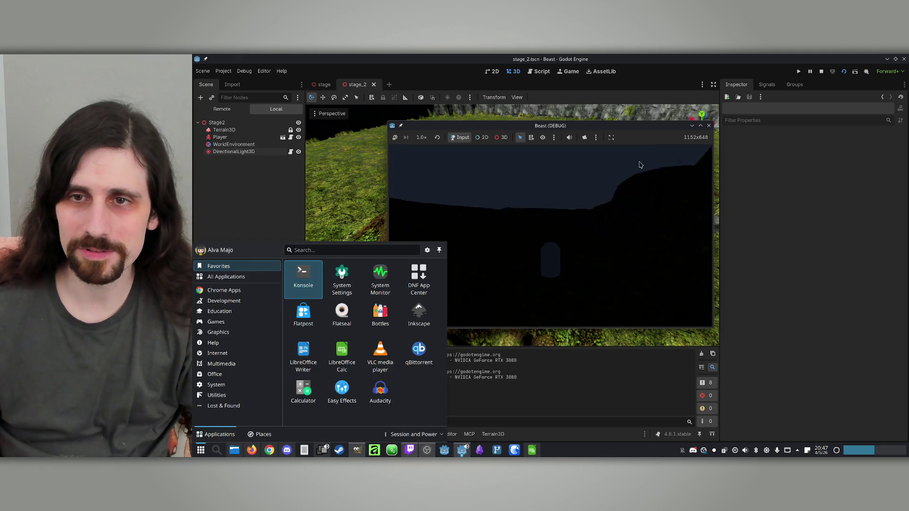
left_click(564, 132)
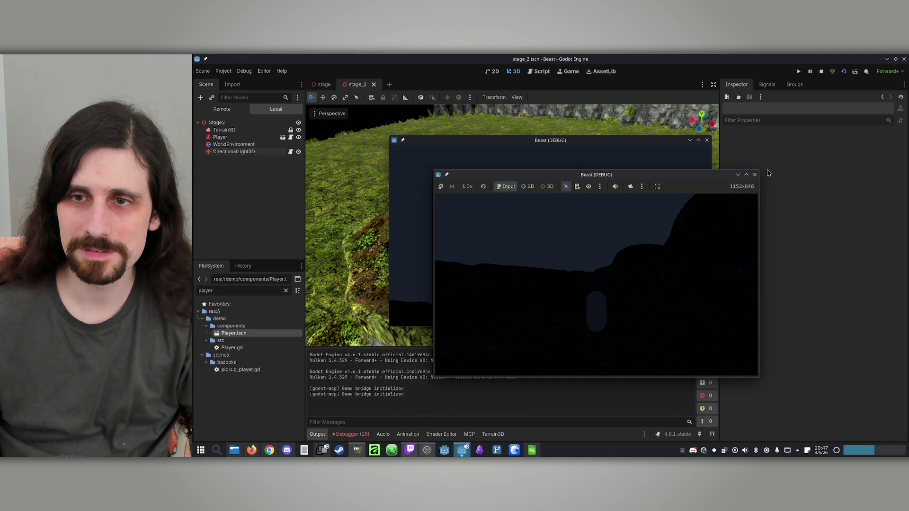
left_click(755, 175)
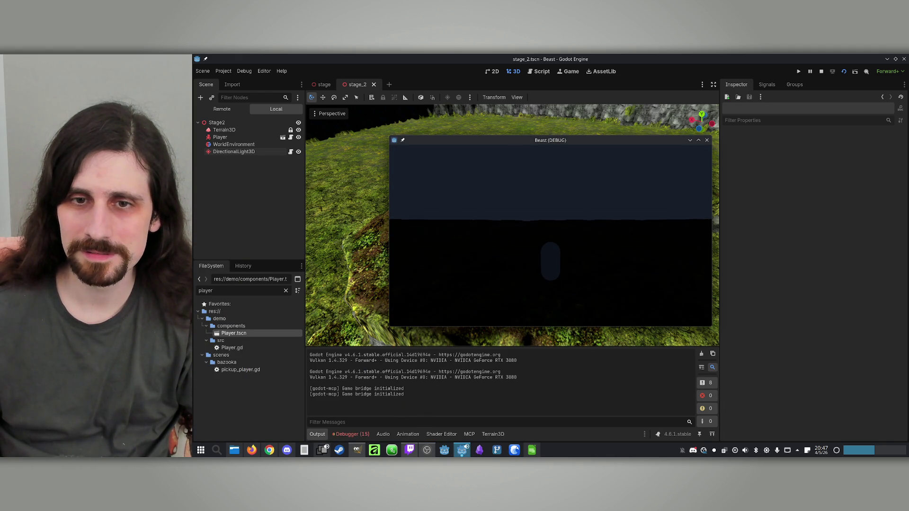
key("super")
key("F8")
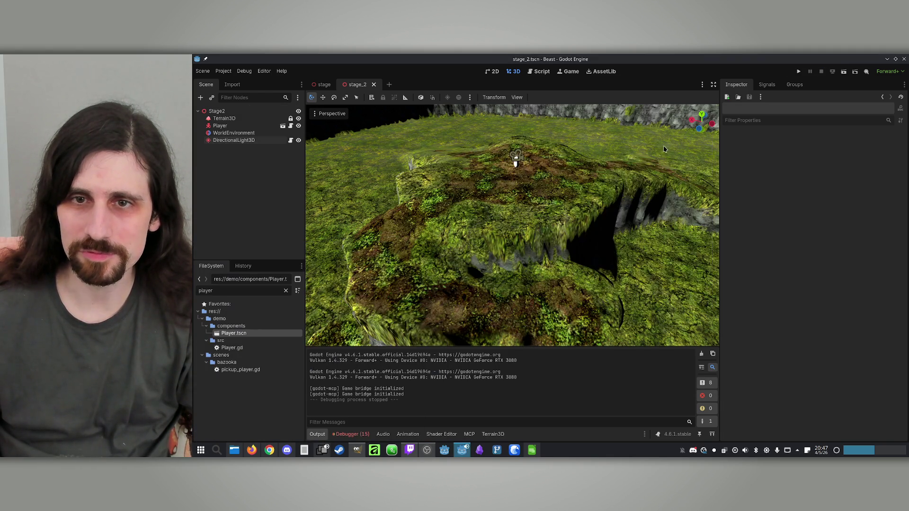
scroll(539, 183, "up", 5)
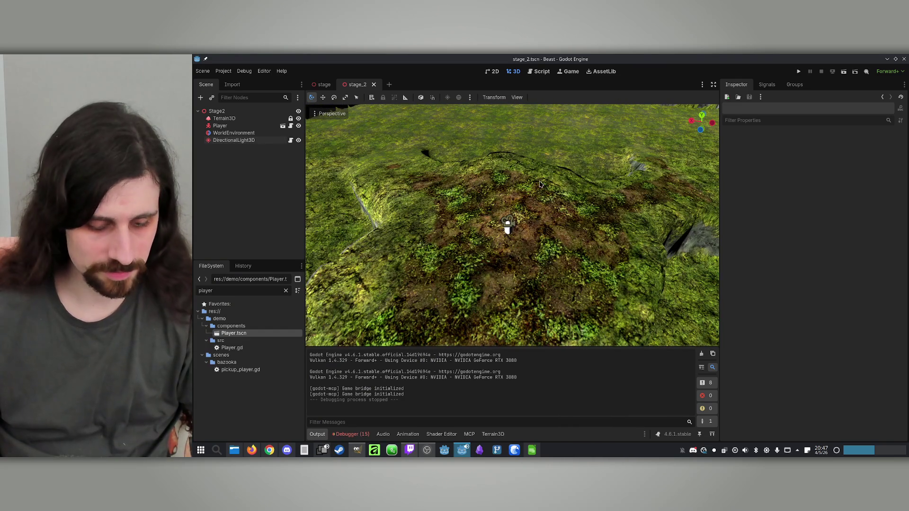
key("ctrl+s")
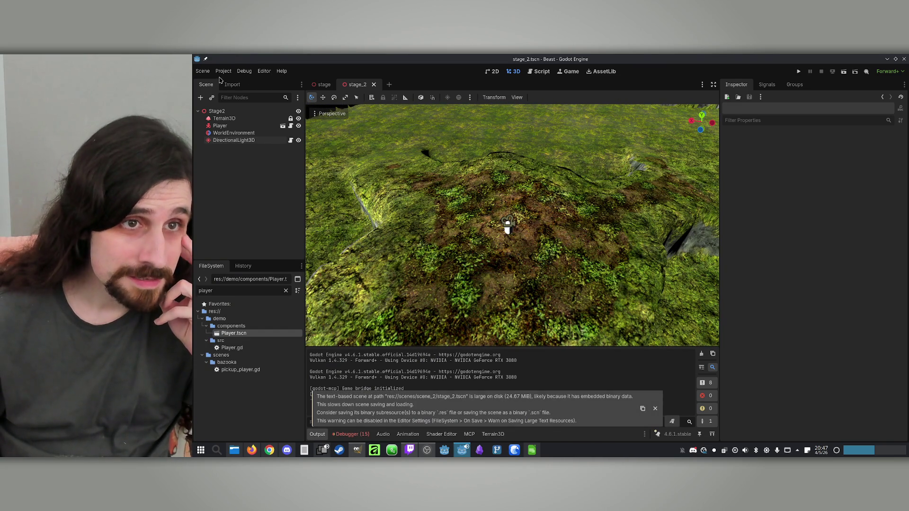
Disable multiple run instances via Debug > Customize Run Instances.
left_click(220, 73)
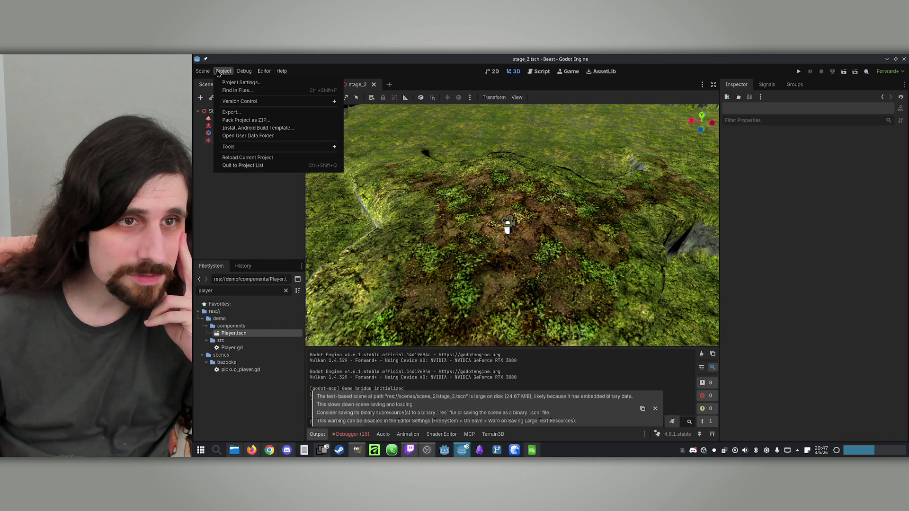
left_click(265, 174)
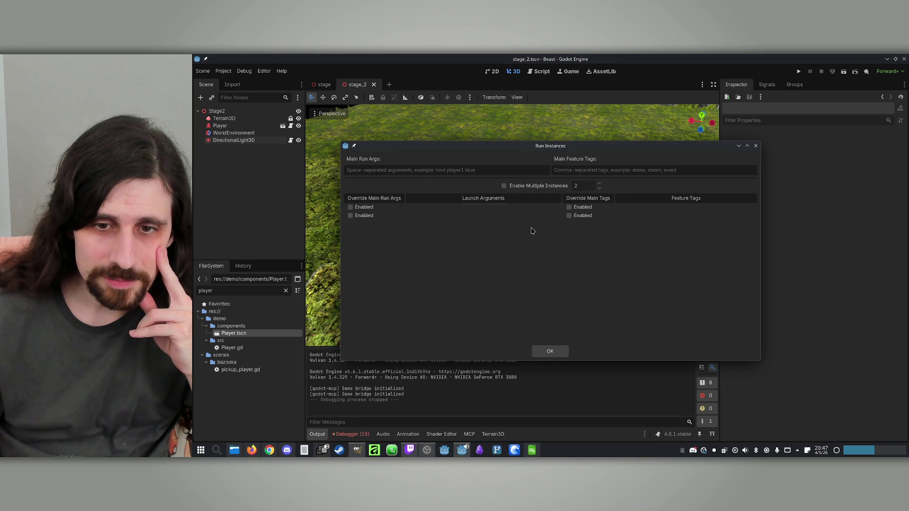
left_click(545, 352)
Show the Debugger's Errors list, then select the DirectionalLight3D node.
left_click(351, 433)
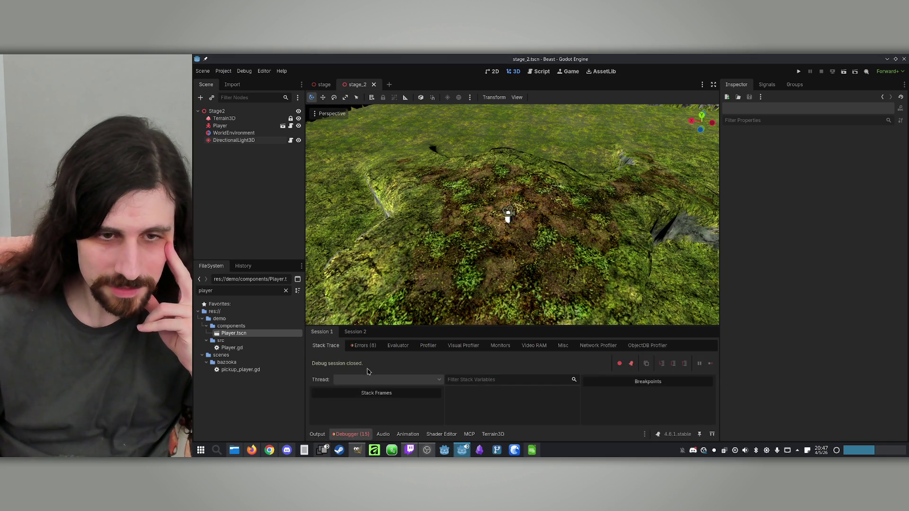
left_click(364, 345)
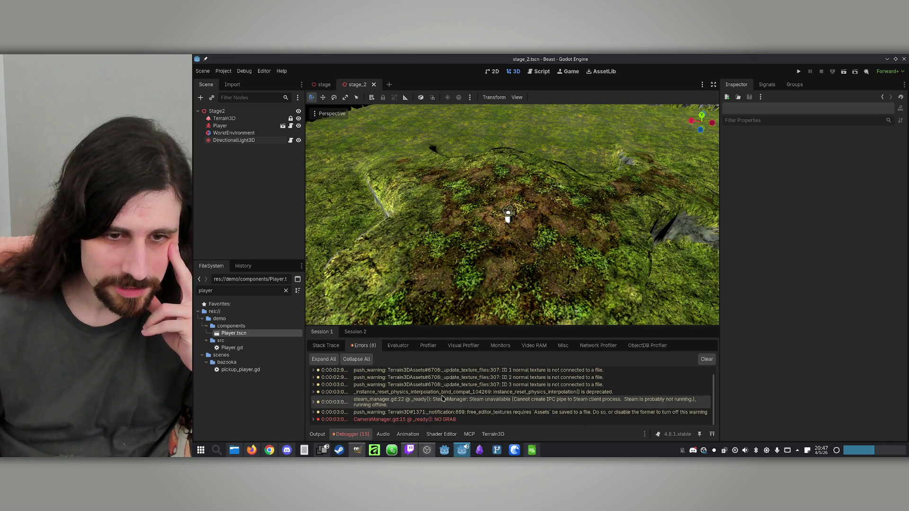
scroll(469, 415, "up", 1)
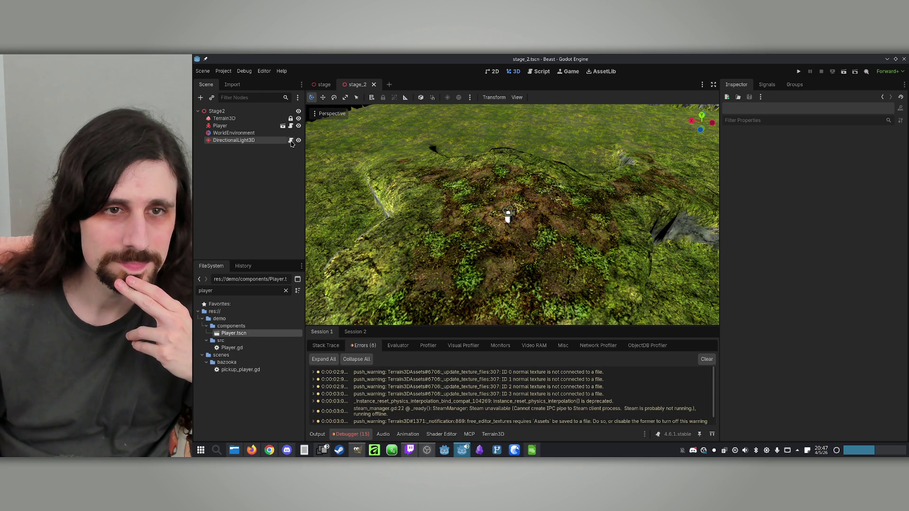
left_click(282, 141)
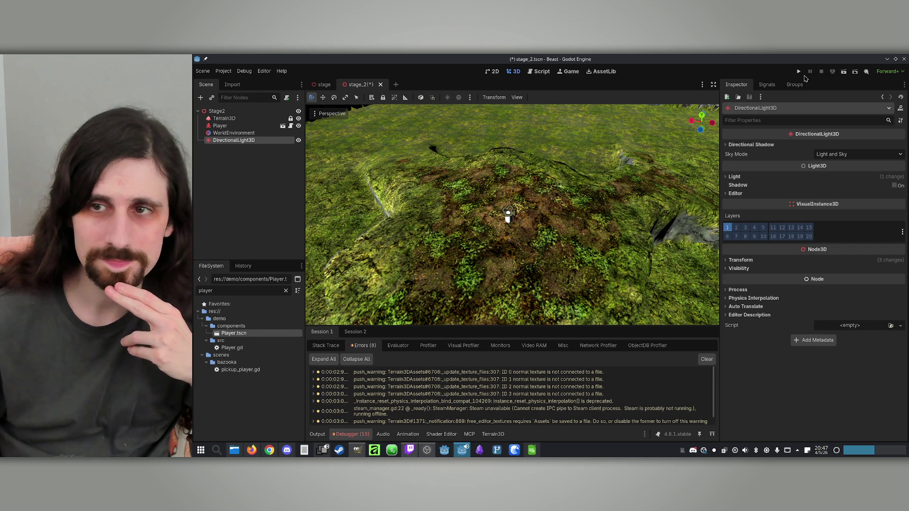
Save and run the game, walk the player forward, then stop the run.
left_click(845, 72)
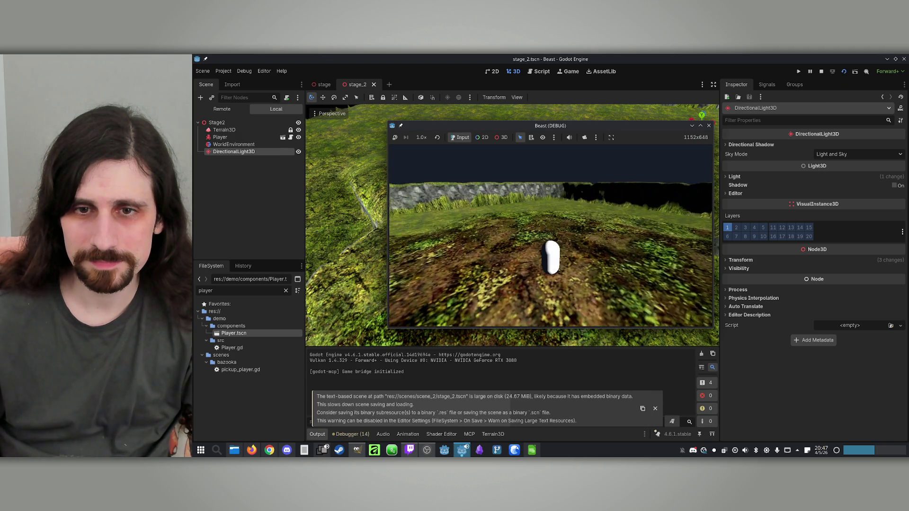
key("w")
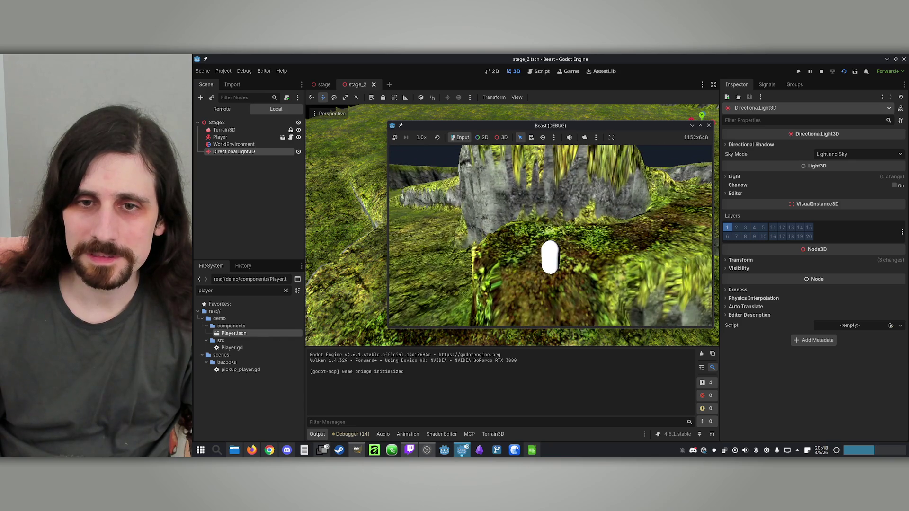
key("super")
left_click(822, 71)
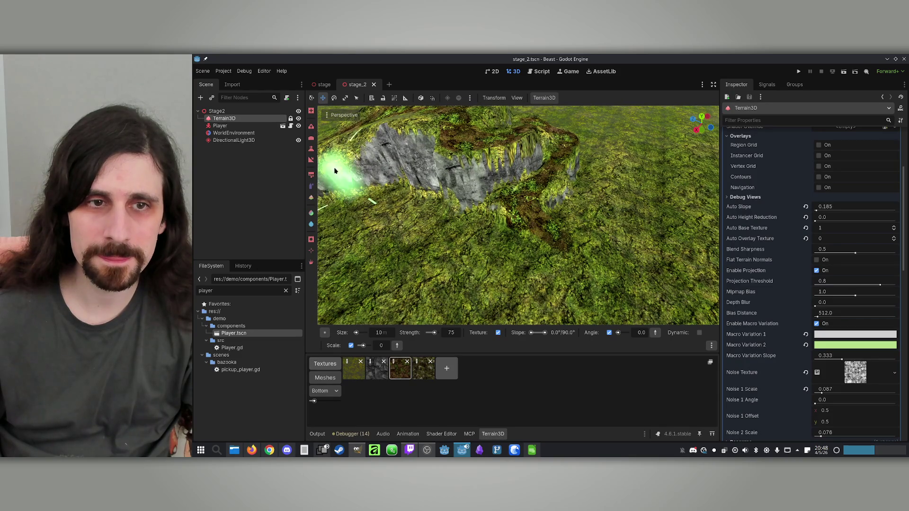
Pick the terrain height brush at 10 and raise a mound plus a larger plateau up-right of it.
left_click(310, 161)
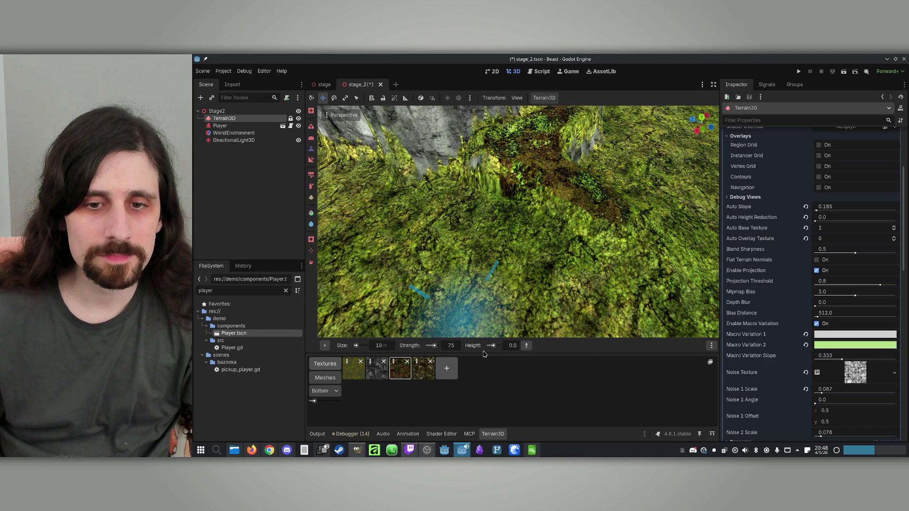
type("10")
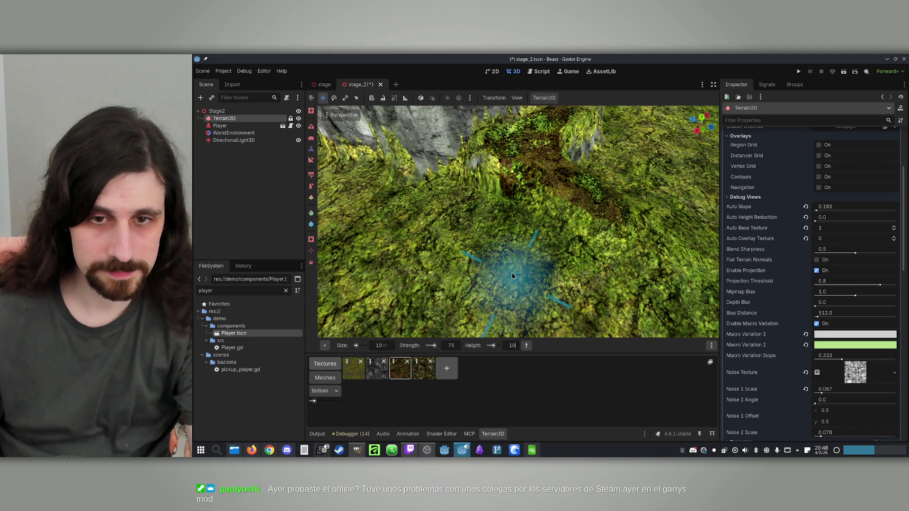
left_click(443, 196)
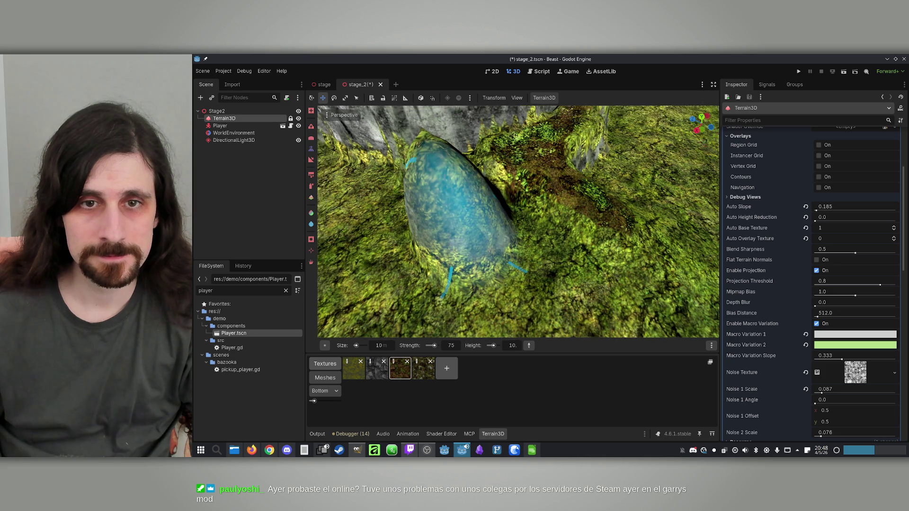
left_click_drag(500, 160, 516, 143)
left_click_drag(518, 205, 533, 177)
scroll(554, 157, "up", 5)
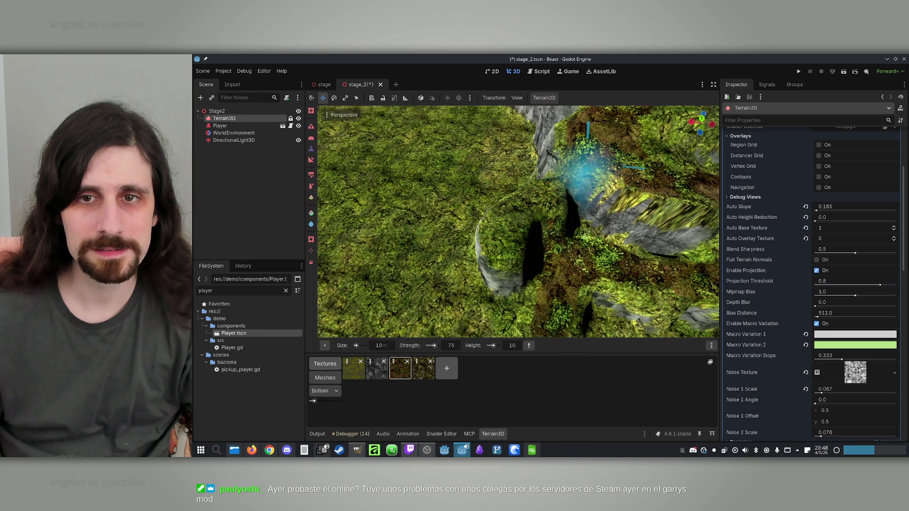
scroll(537, 177, "down", 5)
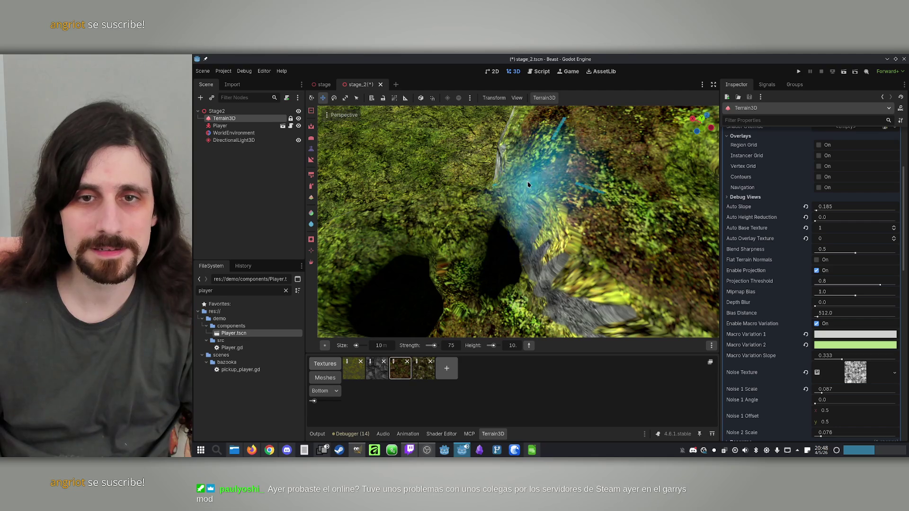
scroll(480, 213, "up", 5)
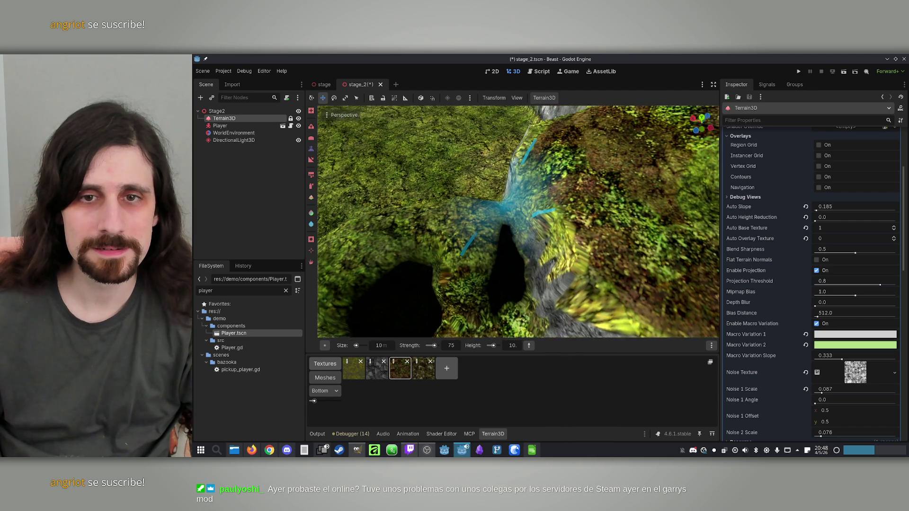
Set the brush height to 15 and sculpt a rounded raised mound.
left_click(517, 347)
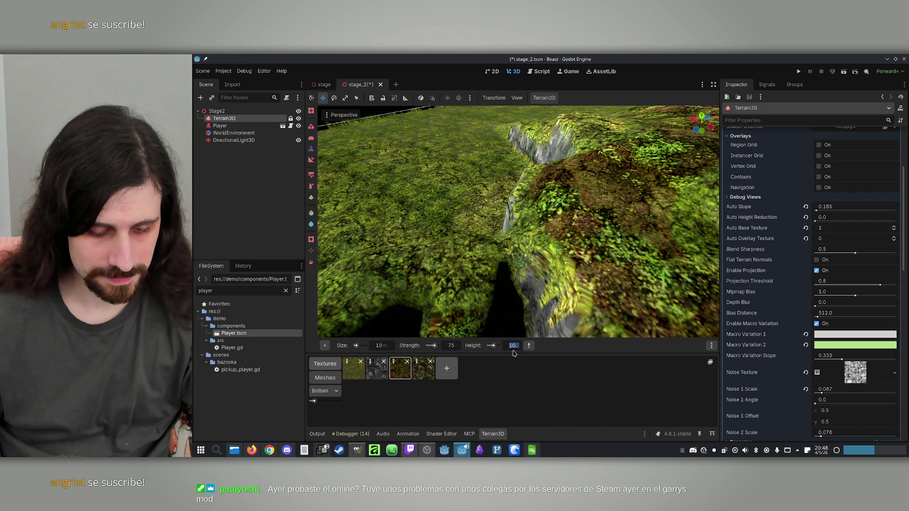
type("15")
left_click_drag(530, 256, 583, 203)
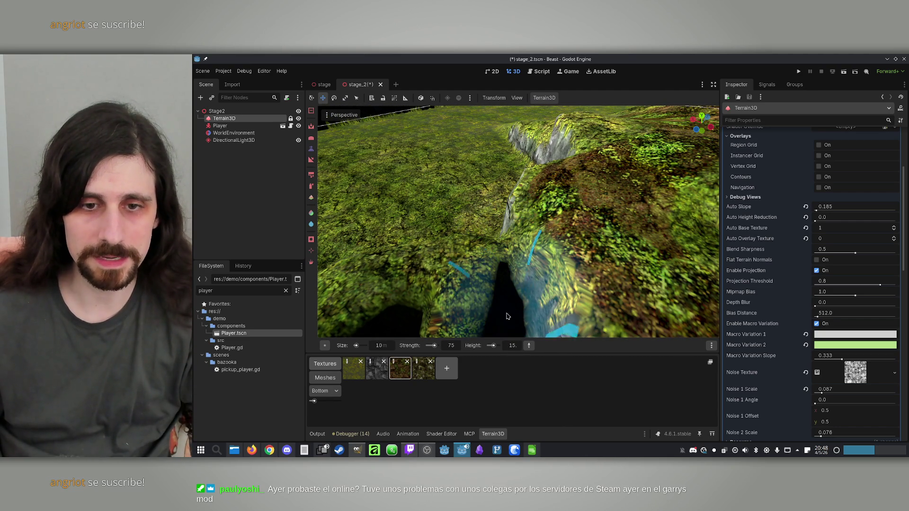
scroll(627, 169, "down", 3)
scroll(540, 261, "up", 3)
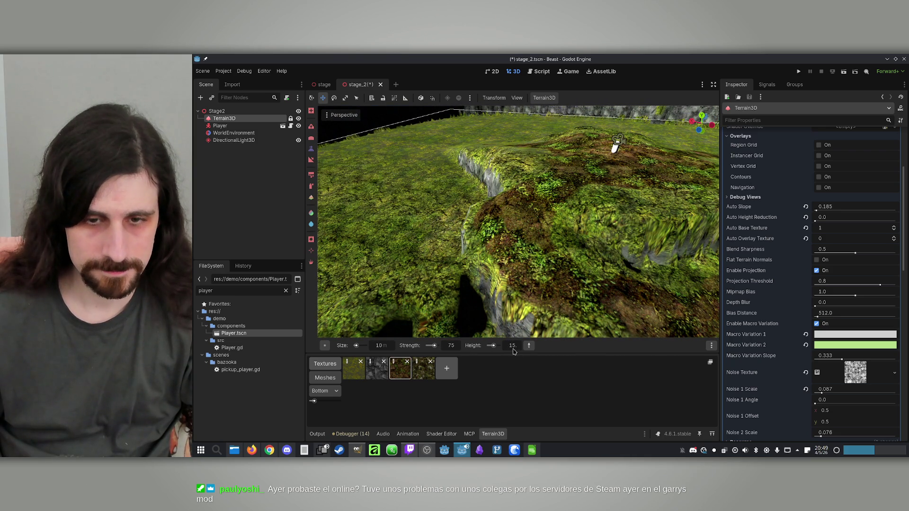
Set the sculpt brush height to 10 and sculpt a stroke across the terrain.
type("10")
key("Return")
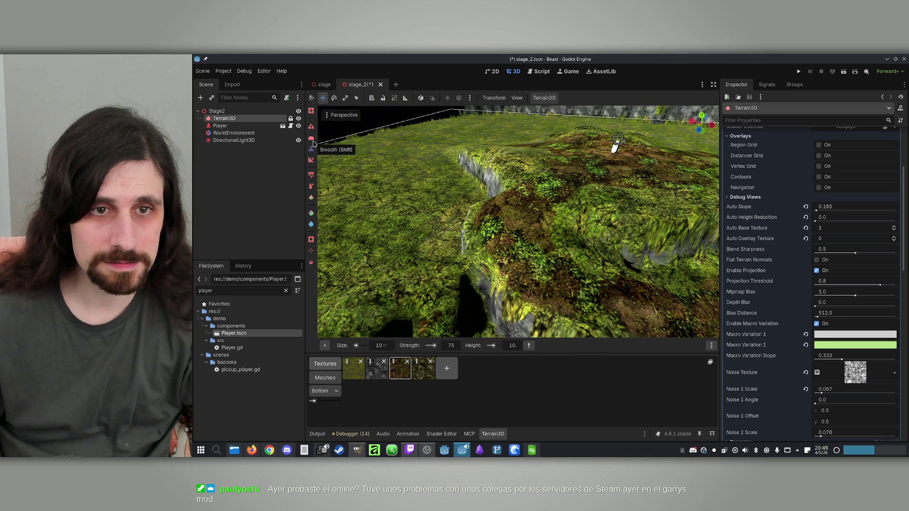
mouse_move(445, 246)
left_mouse_down()
mouse_move(502, 253)
mouse_move(490, 232)
mouse_move(490, 265)
mouse_move(526, 337)
left_mouse_up()
scroll(490, 265, "up", 3)
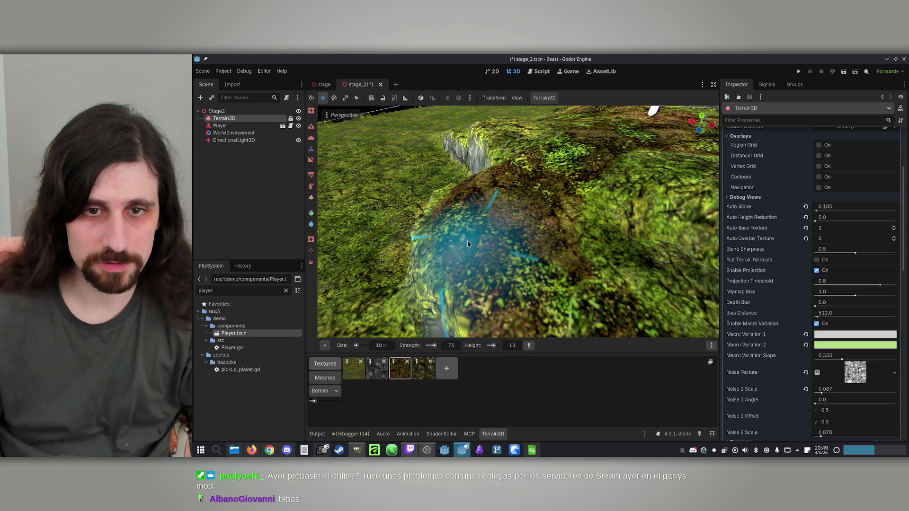
Step the brush height up through 11 and 12 to 12.5 while orbiting over the cliff.
left_click(511, 348)
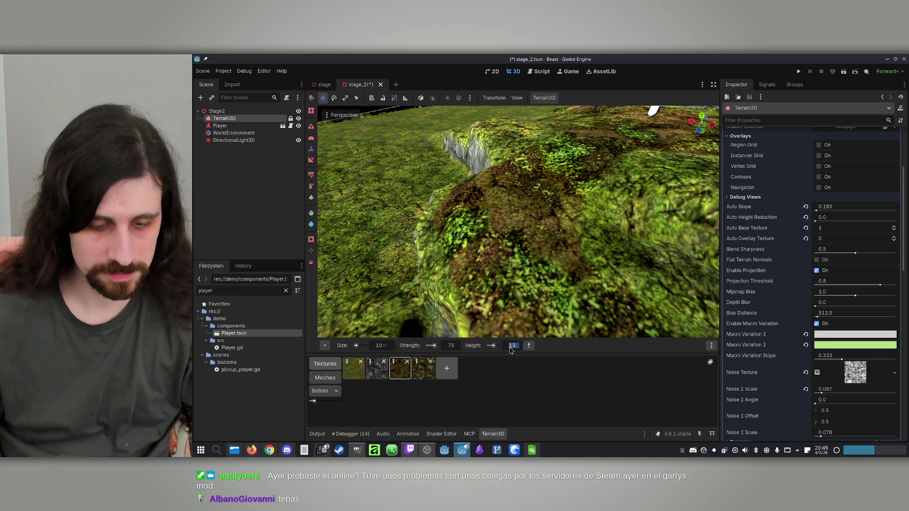
type("11")
key("Return")
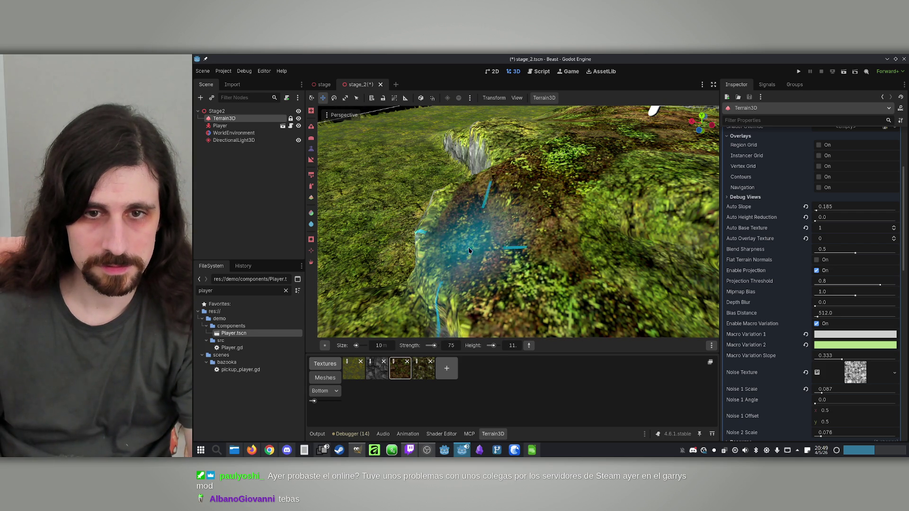
left_click(511, 345)
type("1")
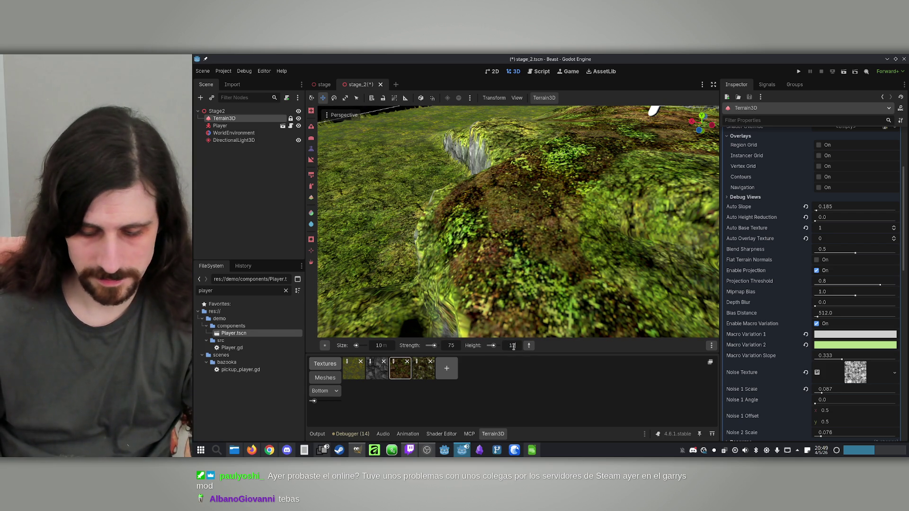
key("Return")
mouse_move(471, 233)
left_mouse_down()
mouse_move(466, 194)
mouse_move(497, 265)
left_mouse_up()
left_click(517, 346)
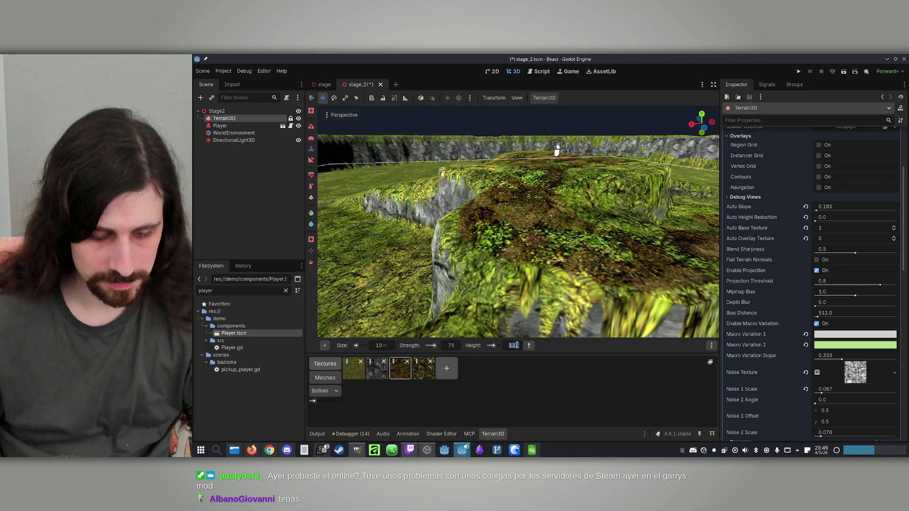
type(".5")
key("Return")
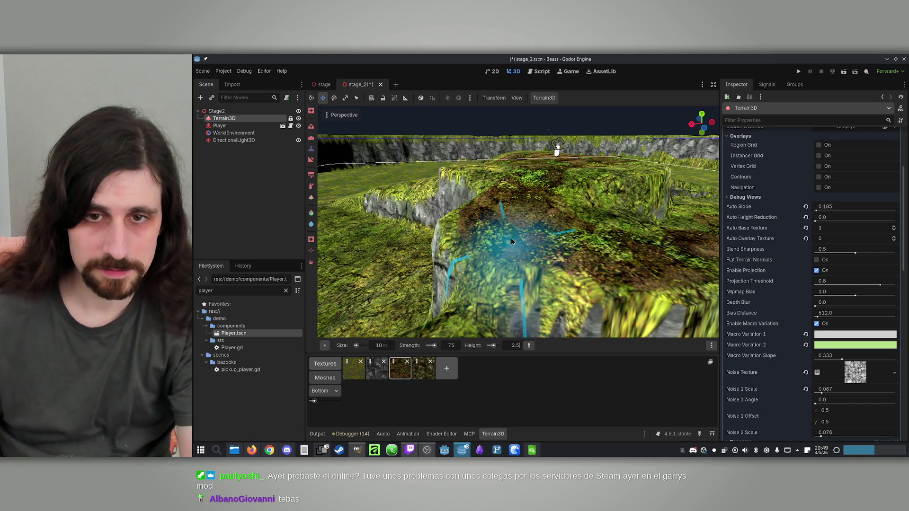
left_click_drag(503, 251, 535, 218)
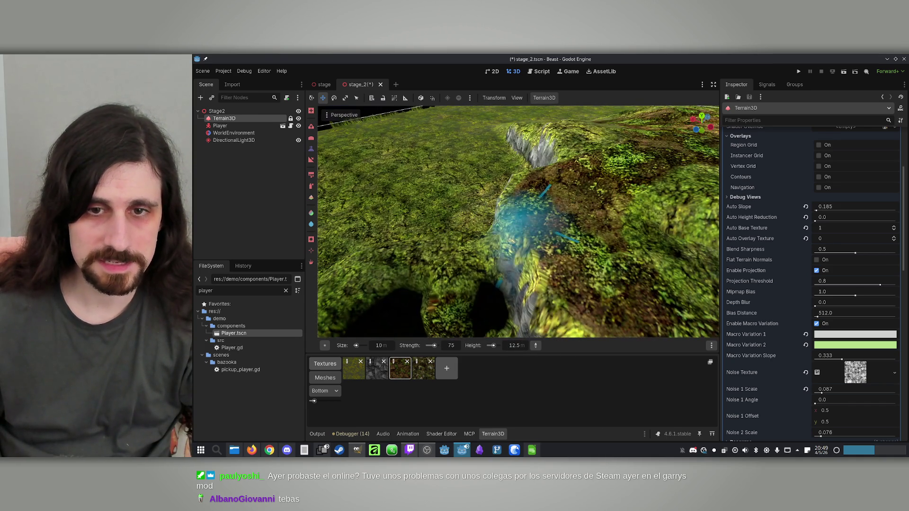
scroll(536, 220, "up", 3)
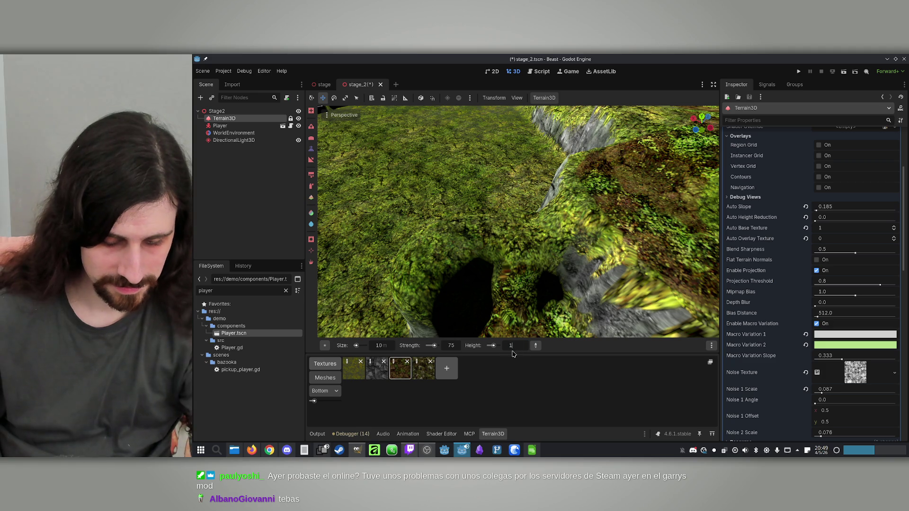
Enter a new brush height, zoom out wide, and undo the last raised mound.
type("0.")
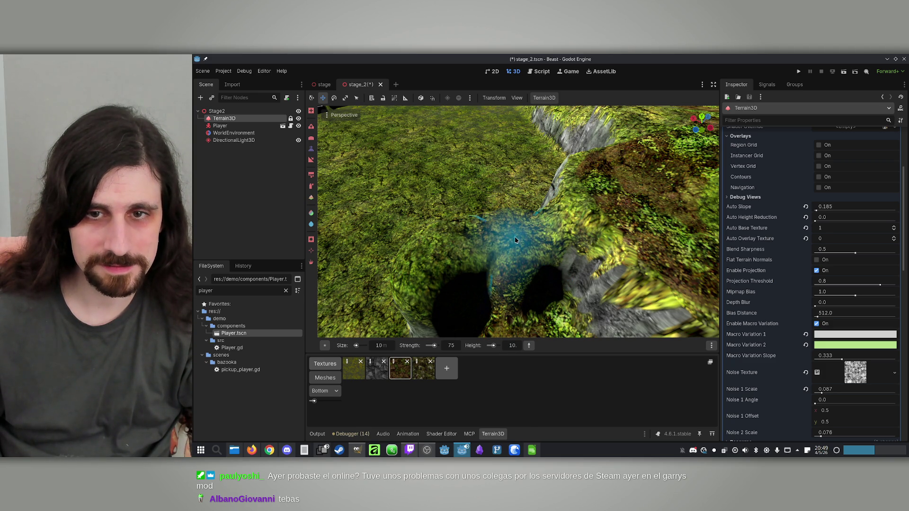
mouse_move(534, 234)
left_mouse_down()
mouse_move(546, 112)
mouse_move(506, 230)
mouse_move(470, 219)
mouse_move(465, 166)
mouse_move(465, 223)
mouse_move(498, 221)
mouse_move(496, 174)
left_mouse_up()
key("ctrl+z")
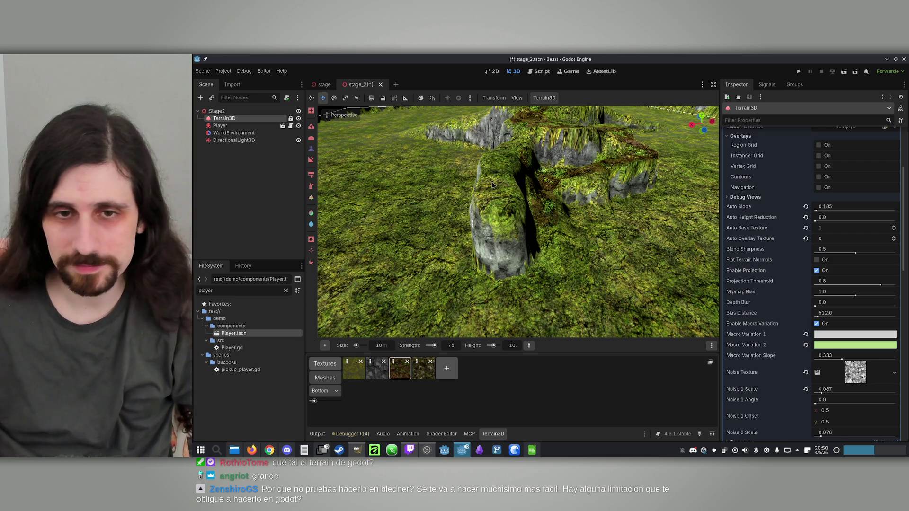
Fly the camera over the rocky ridge to inspect the sculpted terrain.
right_click(524, 176)
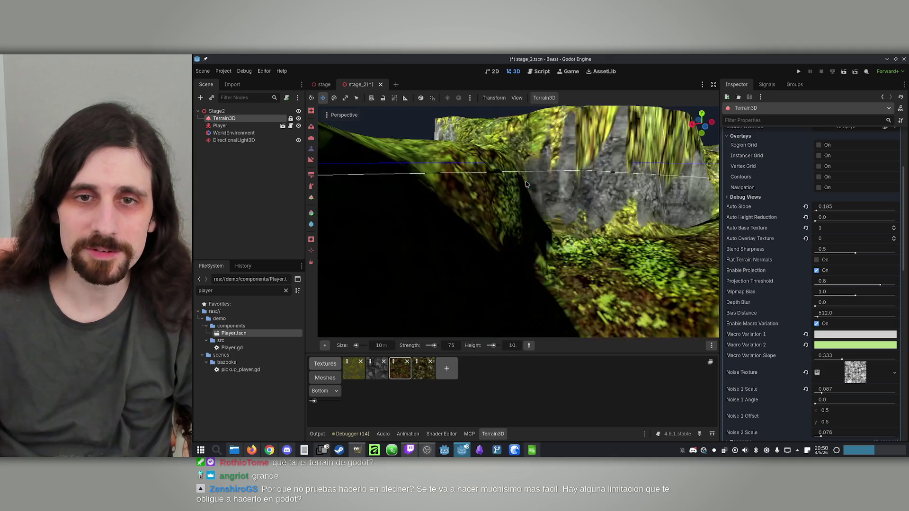
key("s")
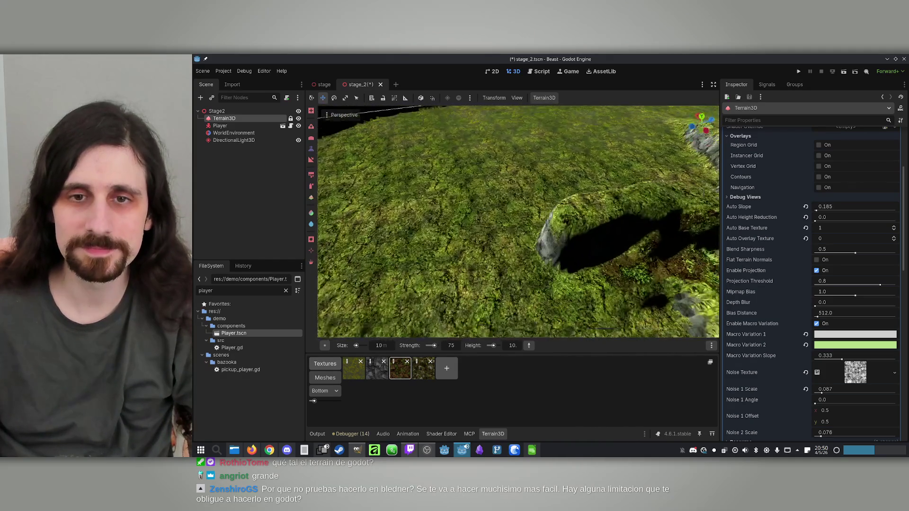
key("w")
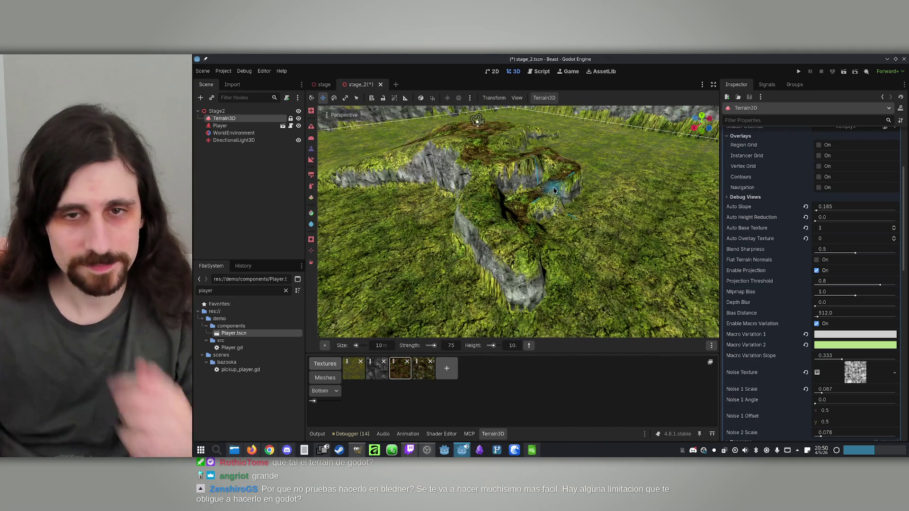
key("w")
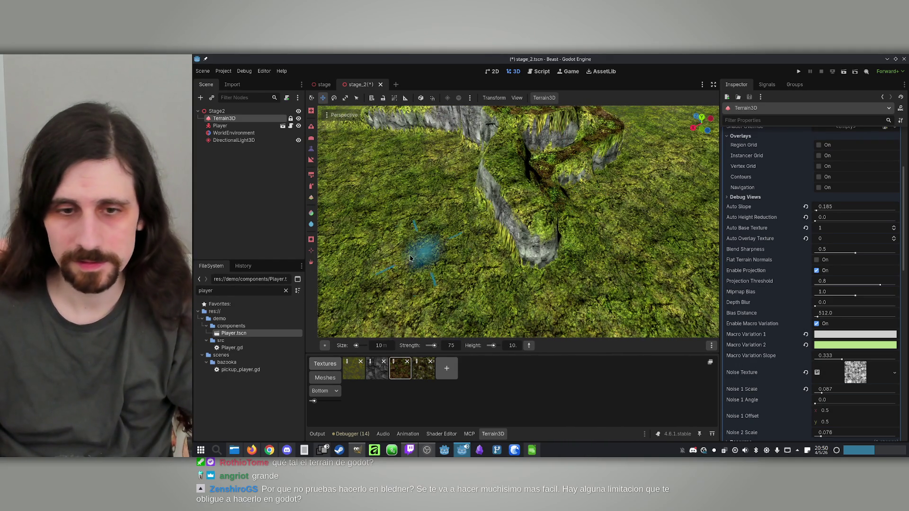
key("s")
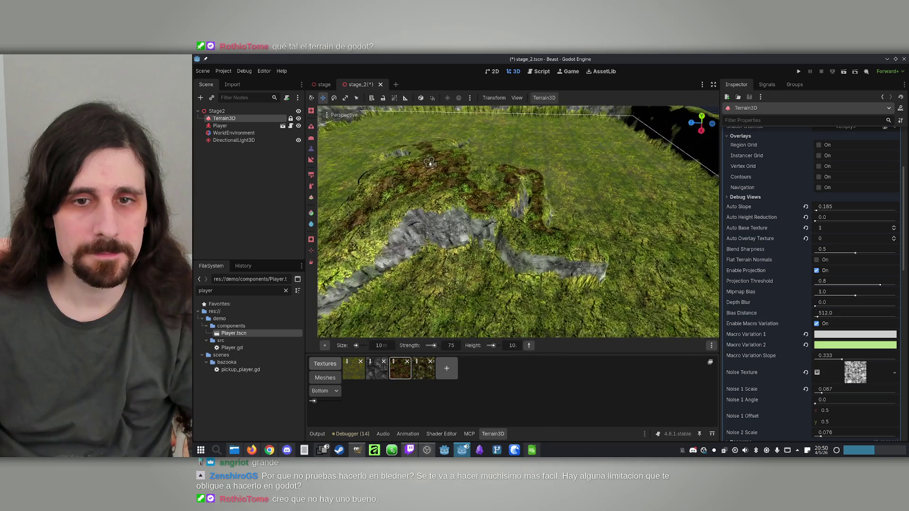
scroll(353, 132, "up", 3)
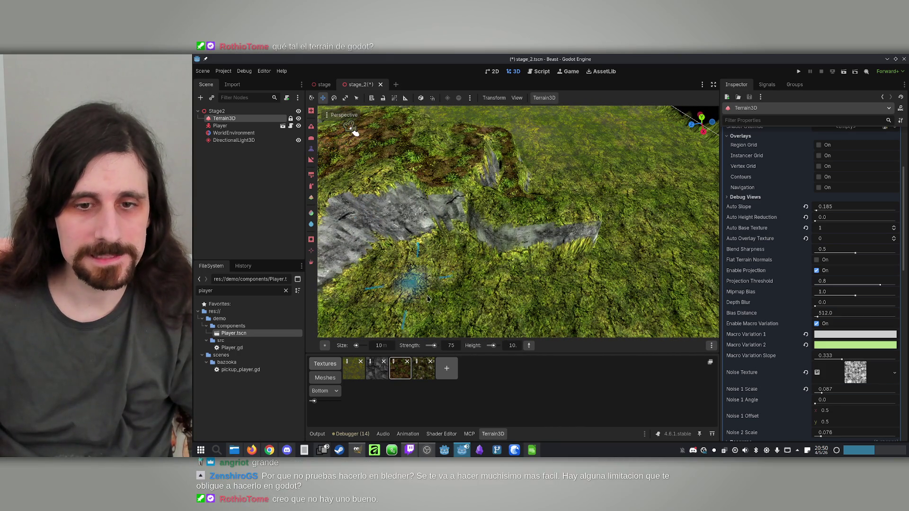
type("10")
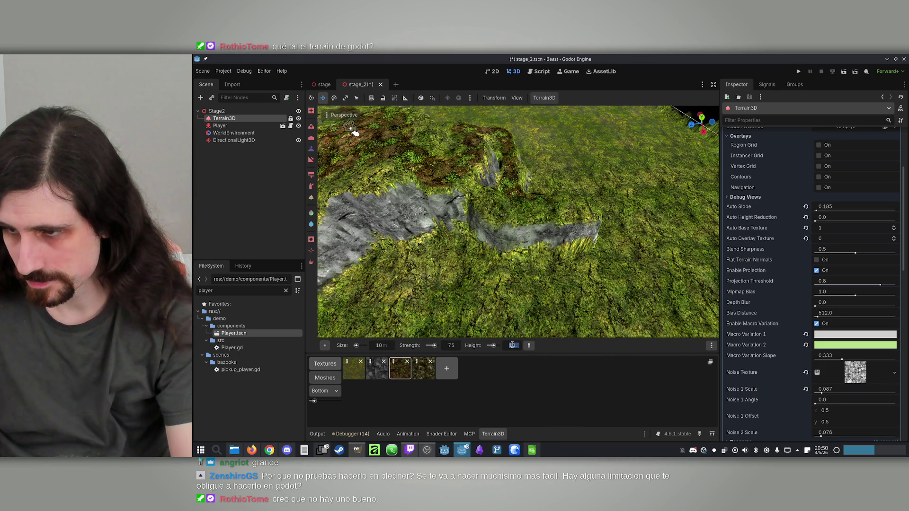
type("0")
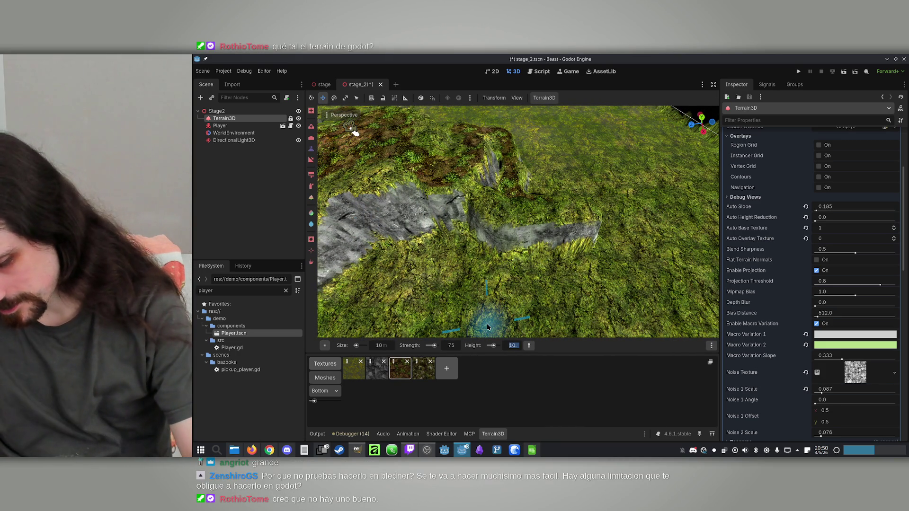
Confirm a brush height of 0 and sweep the camera closely around the rock ridge.
key("Return")
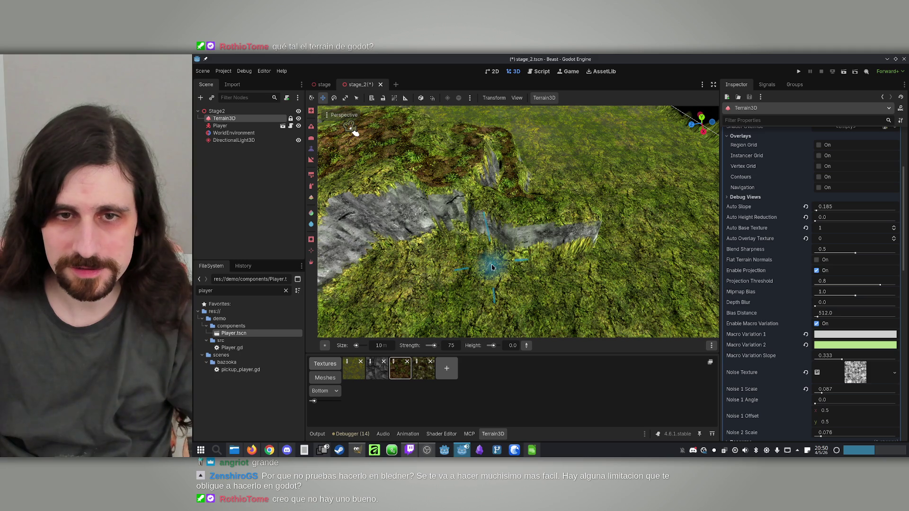
mouse_move(558, 268)
left_mouse_down()
mouse_move(460, 268)
mouse_move(531, 278)
left_mouse_up()
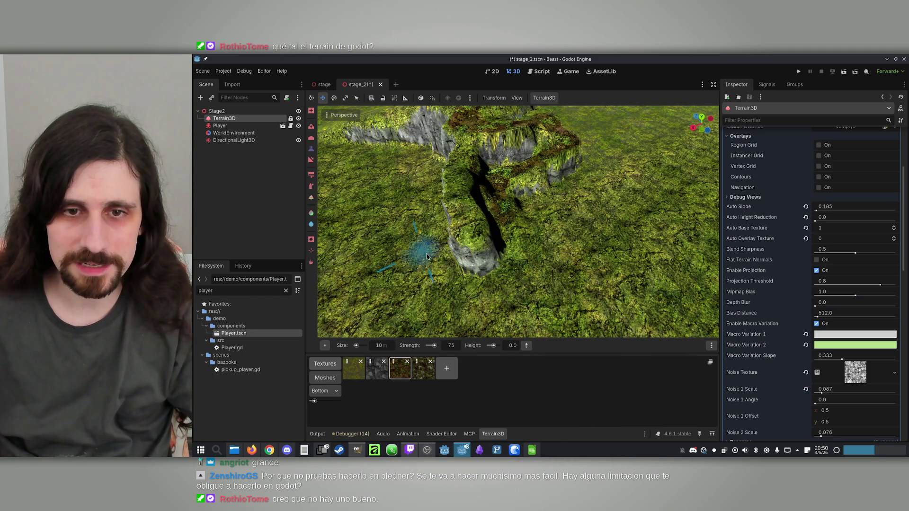
left_click_drag(432, 256, 434, 272)
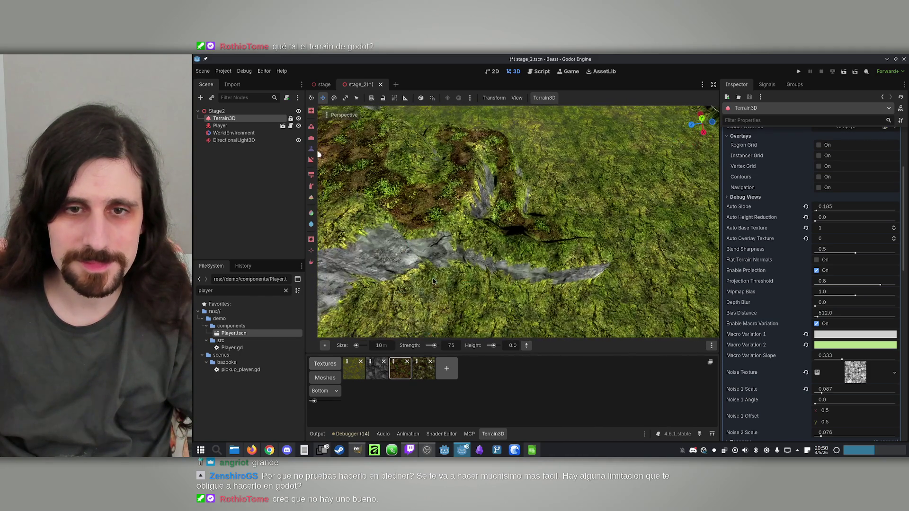
mouse_move(629, 294)
left_mouse_down()
mouse_move(450, 265)
mouse_move(594, 343)
left_mouse_up()
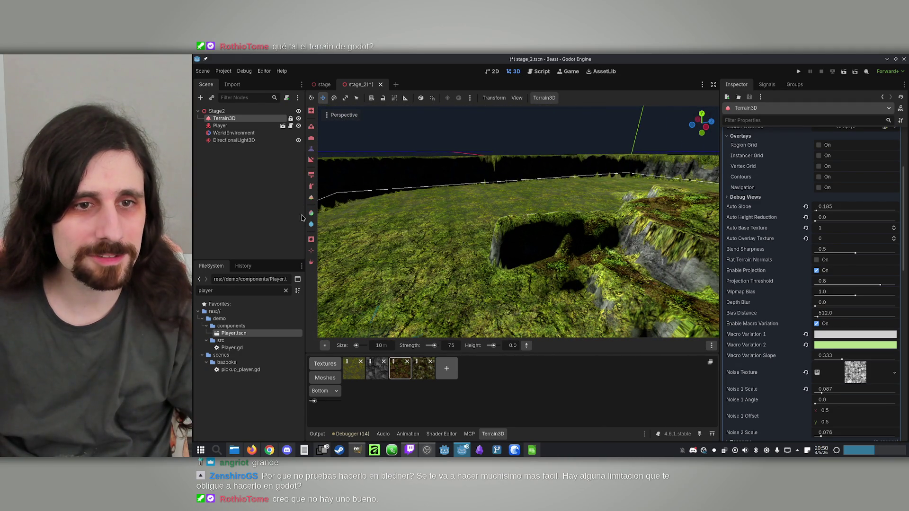
left_click_drag(317, 165, 536, 171)
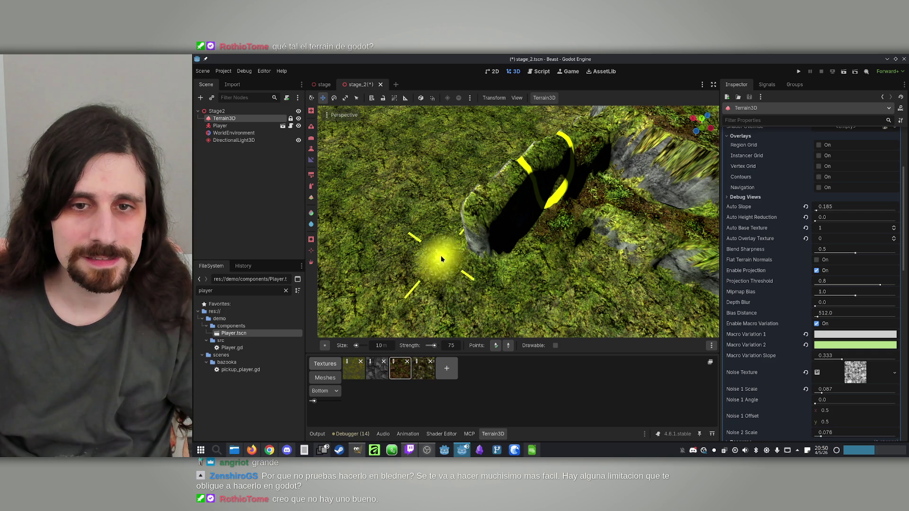
mouse_move(419, 288)
left_mouse_down()
mouse_move(379, 313)
mouse_move(398, 293)
mouse_move(416, 308)
mouse_move(341, 140)
mouse_move(327, 161)
left_mouse_up()
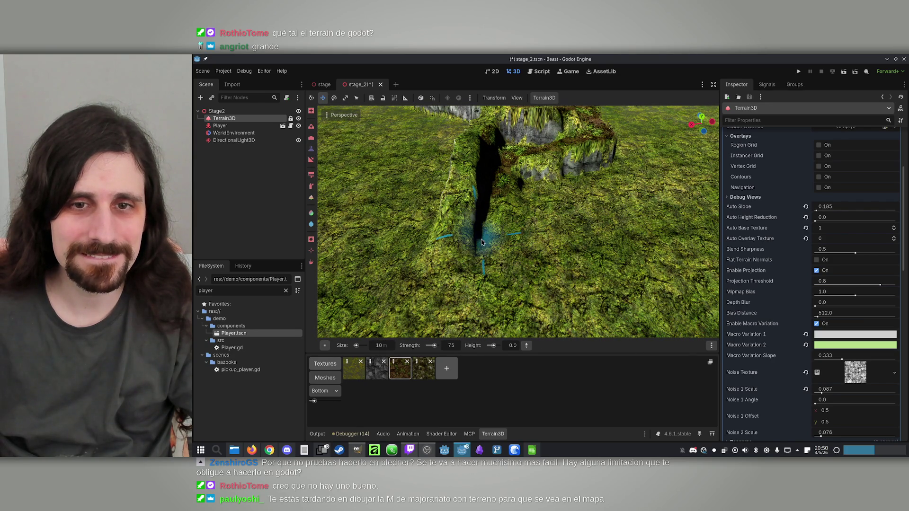
mouse_move(460, 256)
left_mouse_down()
mouse_move(426, 241)
mouse_move(562, 250)
mouse_move(591, 218)
mouse_move(590, 176)
mouse_move(571, 232)
left_mouse_up()
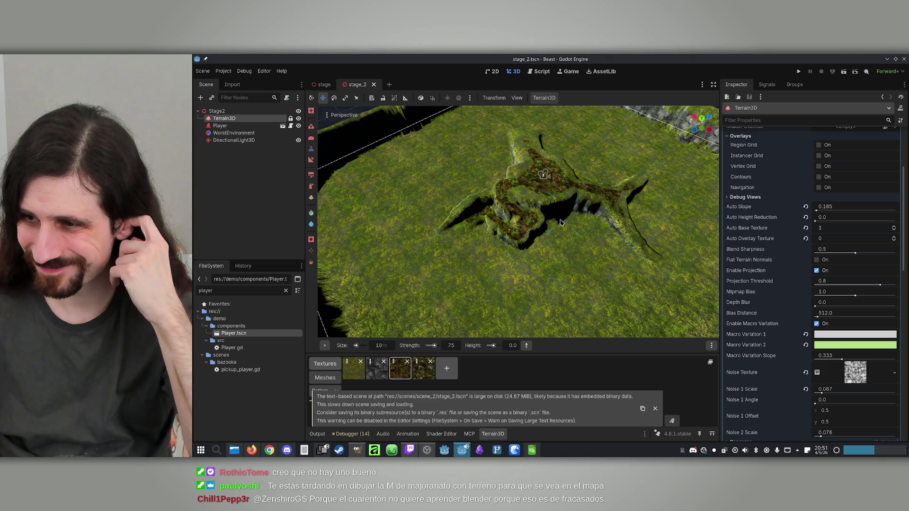
left_click_drag(539, 202, 539, 202)
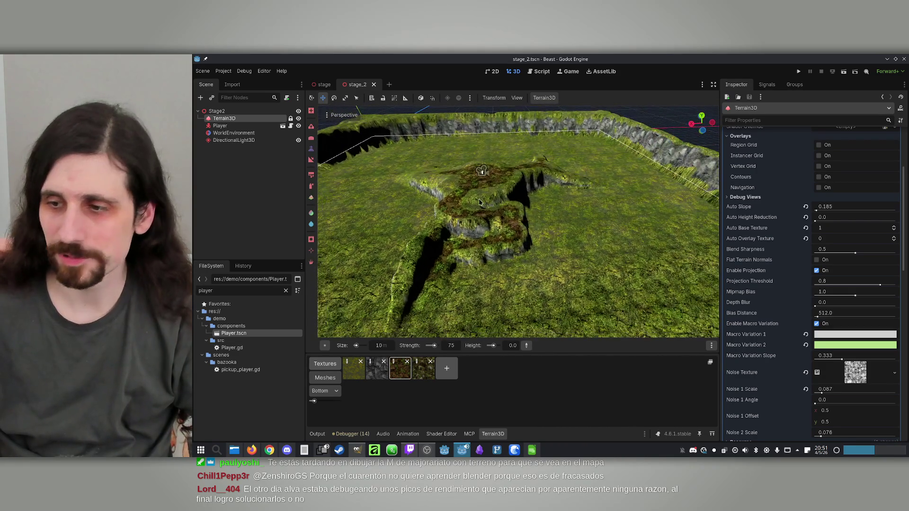
scroll(480, 203, "up", 5)
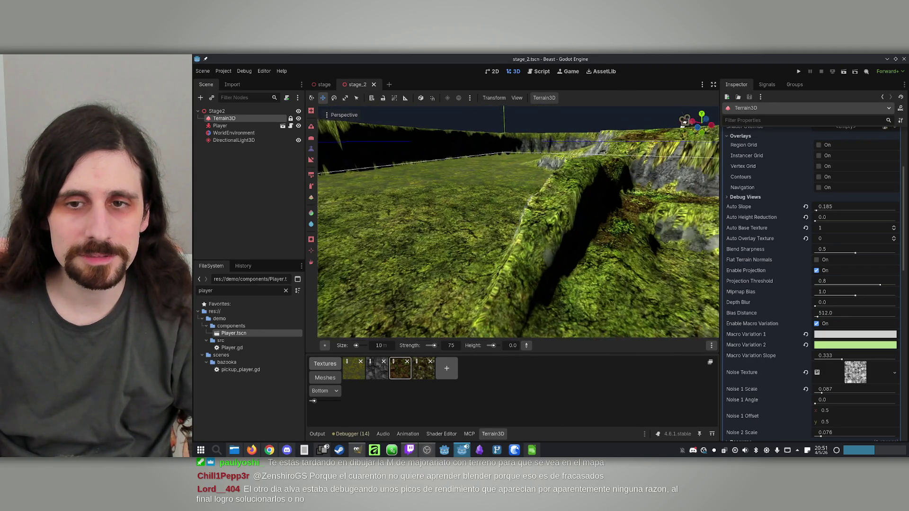
Test-run stage_2 walking the player around the mound, then close the game and select Player.
left_click(844, 71)
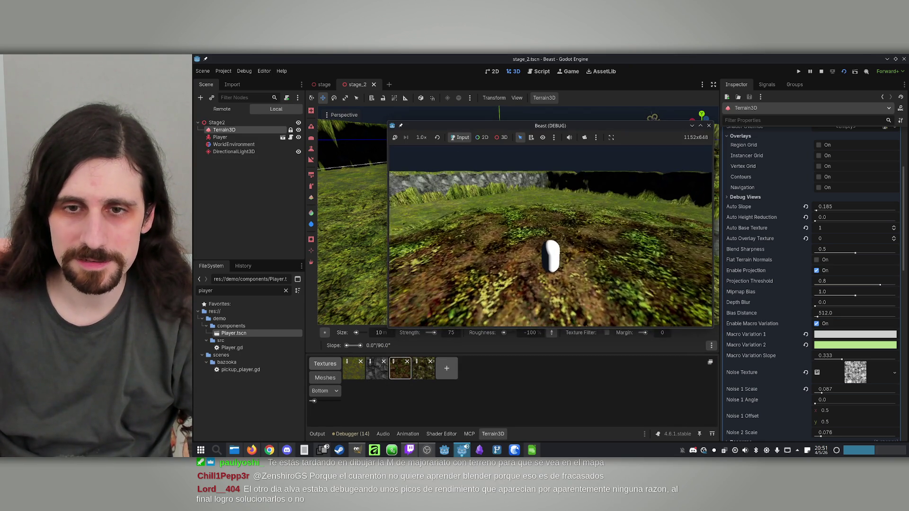
key("w")
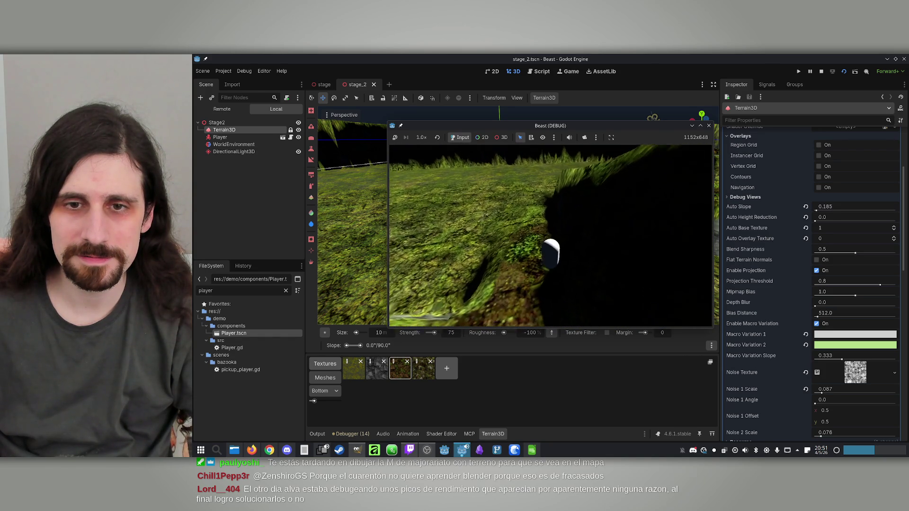
key("w")
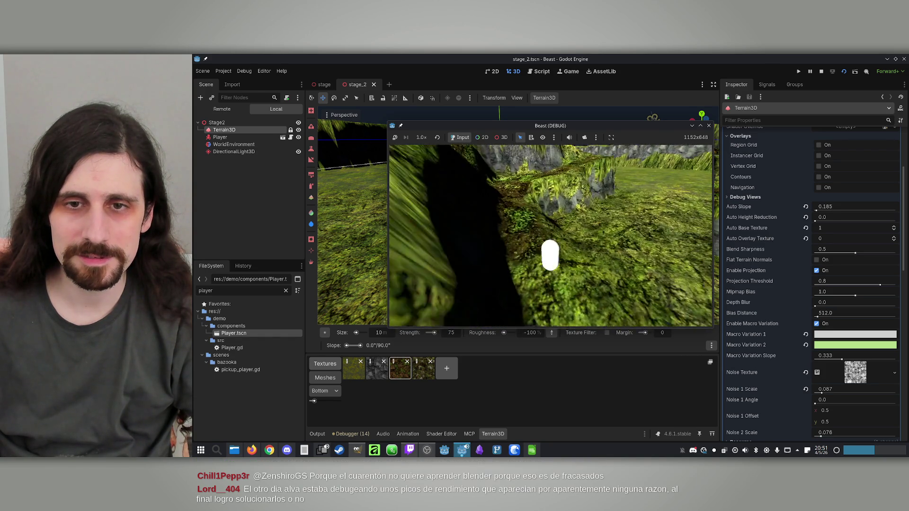
key("w")
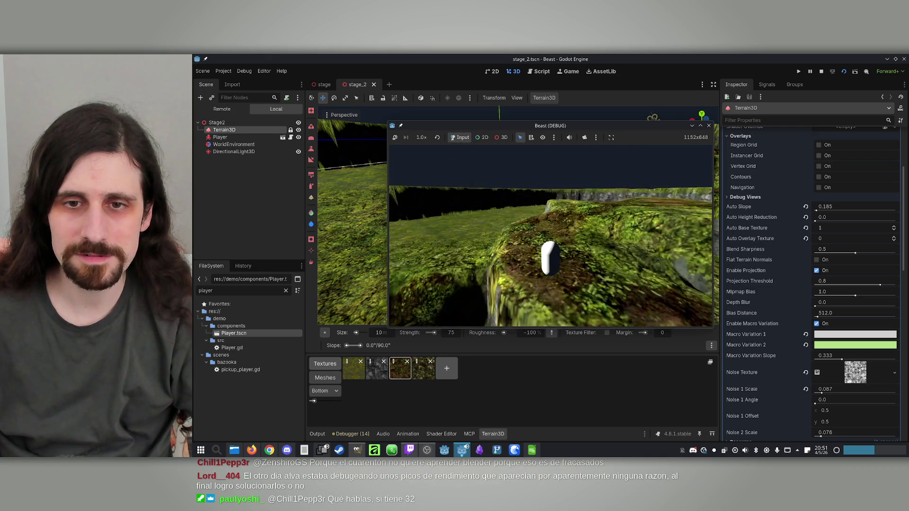
key("super")
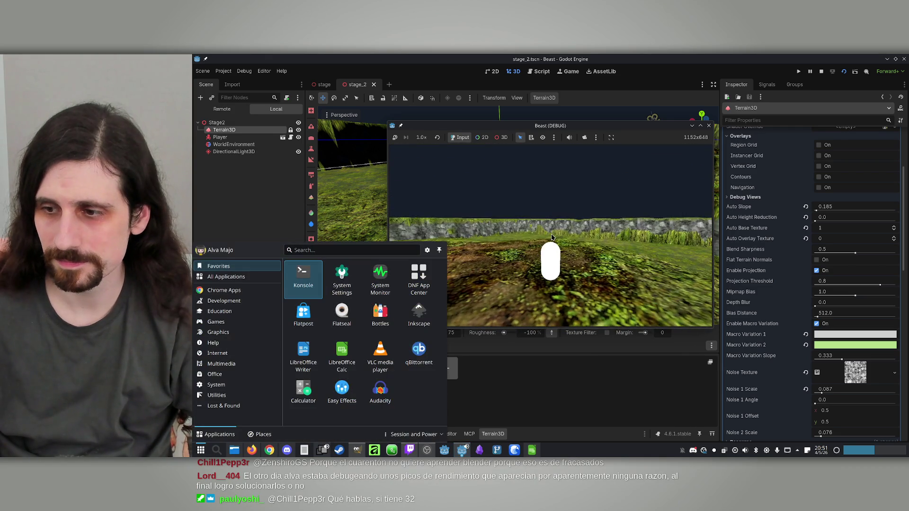
left_click(709, 125)
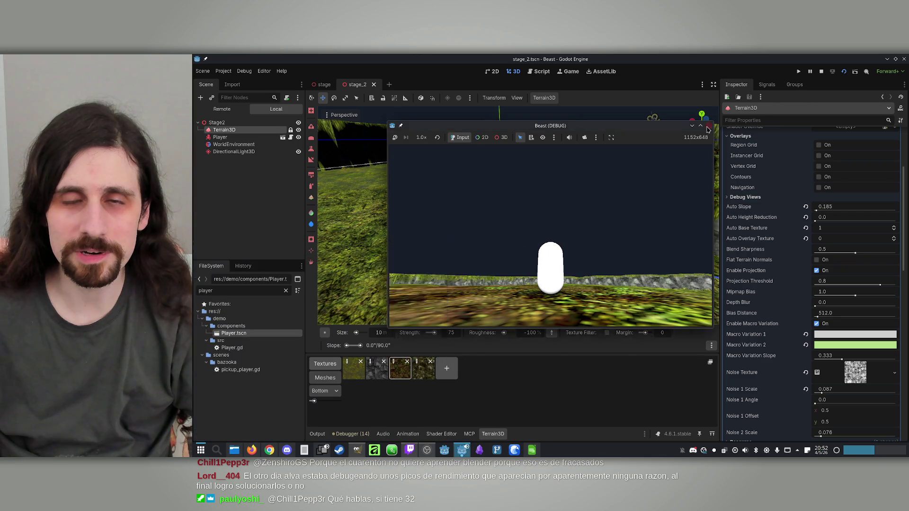
left_click(265, 126)
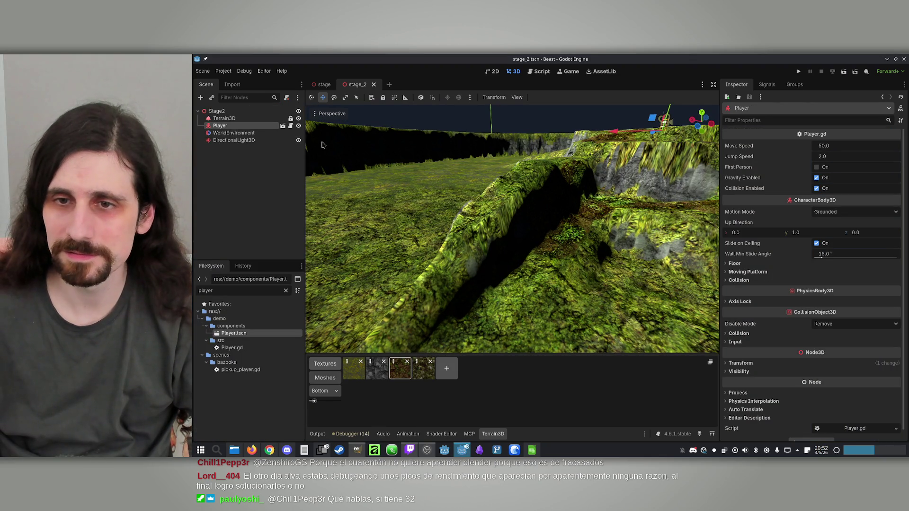
Enable first-person mode on the Player, test-run the scene across the terrain, then stop it.
left_click(817, 167)
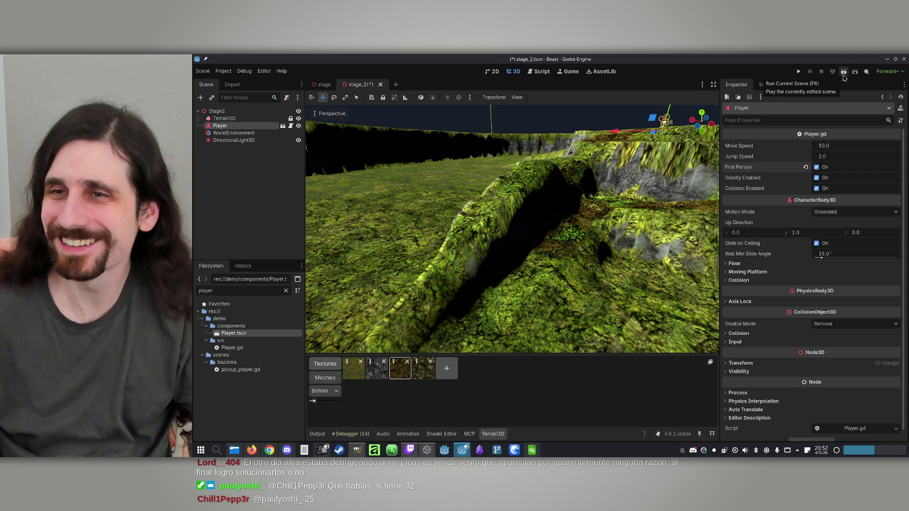
left_click(844, 72)
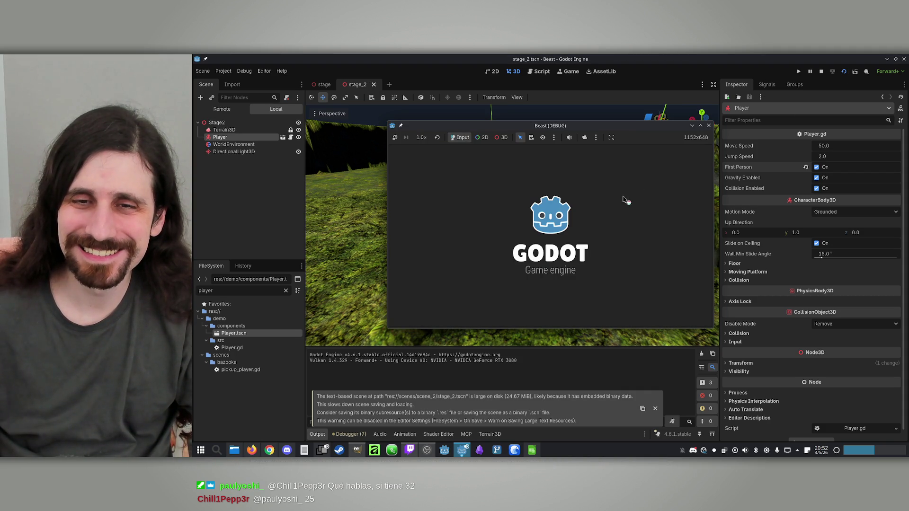
key("w")
key("w")
key("w")
key("w")
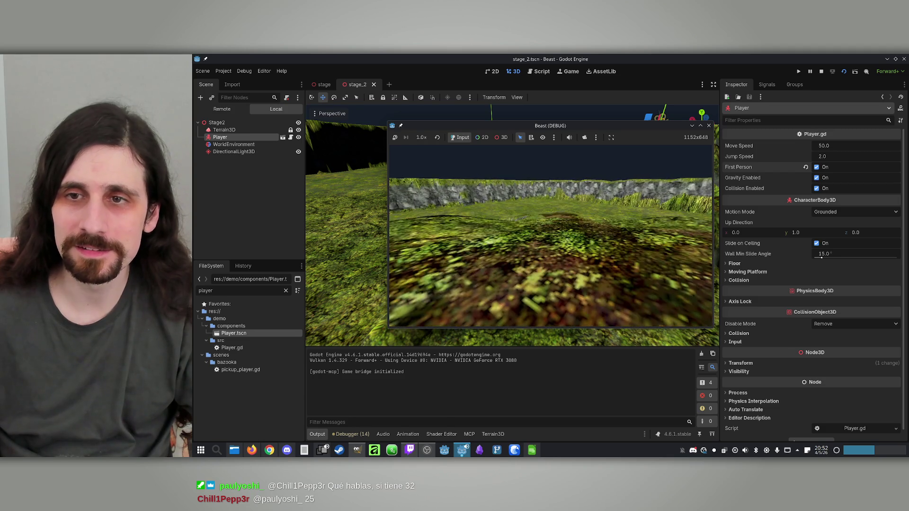
key("super")
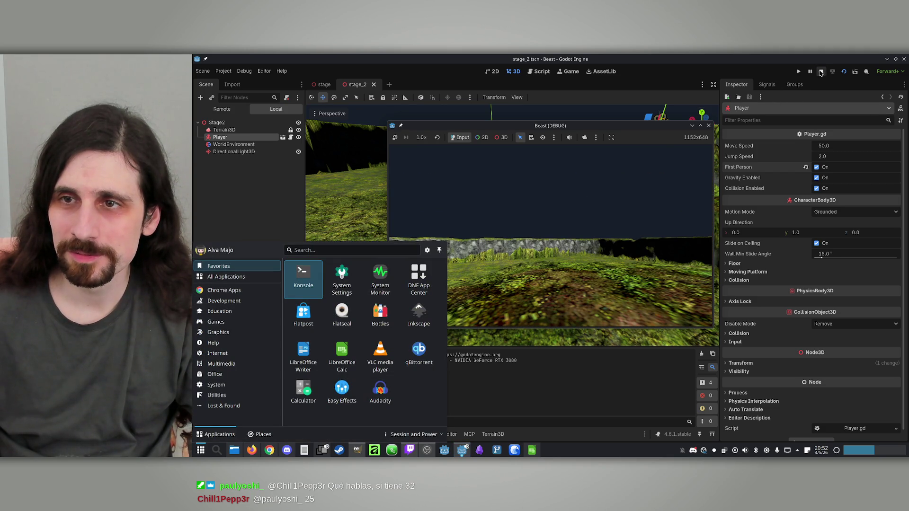
left_click(821, 71)
Change the Player's Move Speed to 10.
left_click(839, 147)
type("10")
key("Return")
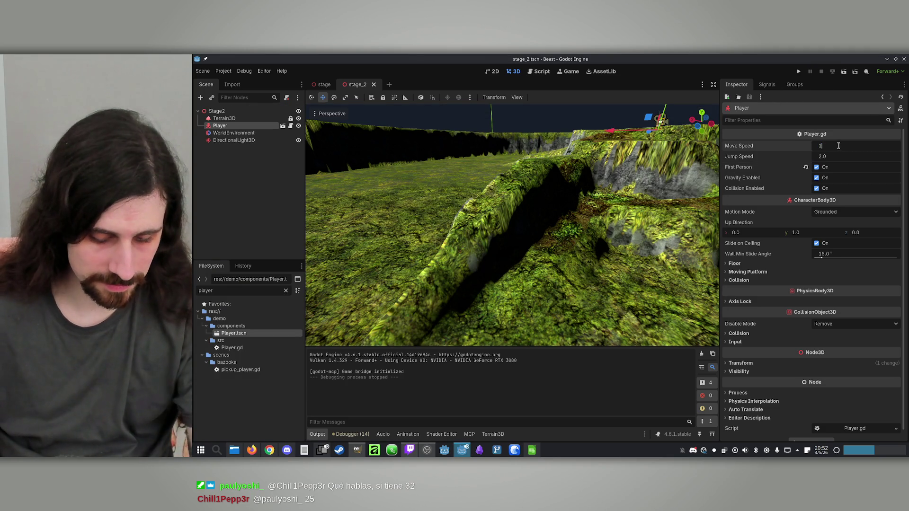
Save stage_2 and end the slower 10.0-speed test run.
key("ctrl+s")
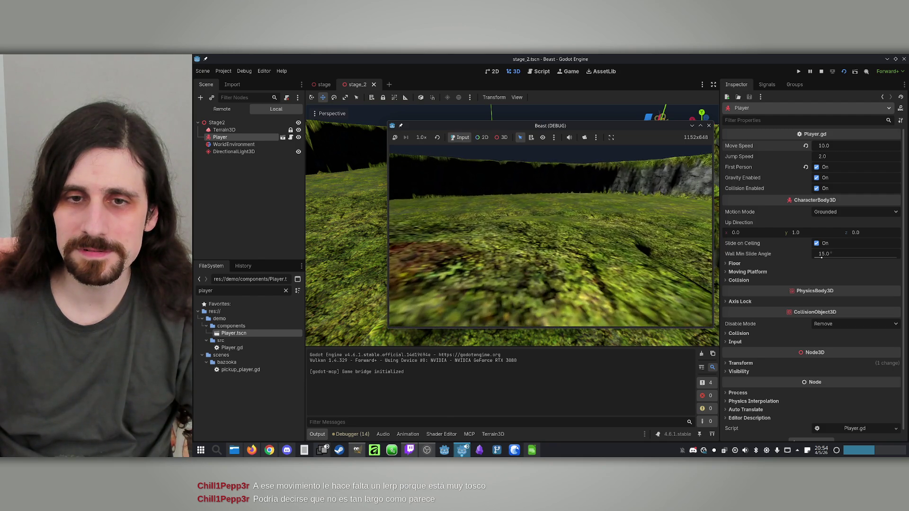
key("super")
key("Escape")
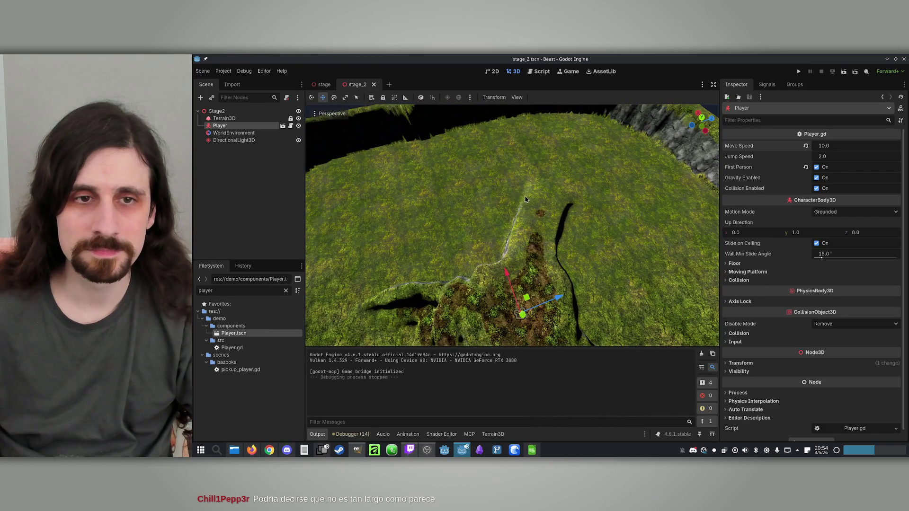
Select Terrain3D, carve a trench across the grass with the slope tool, and orbit to inspect it.
left_click(224, 118)
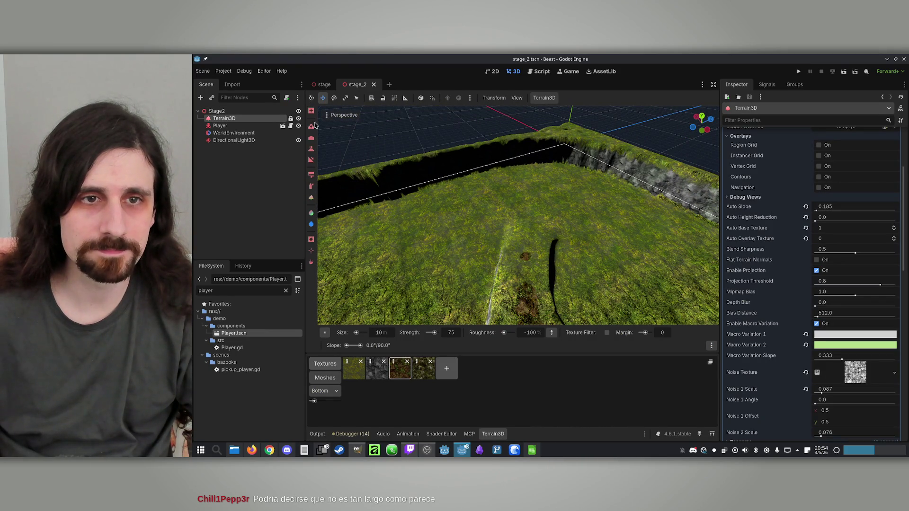
left_click(311, 161)
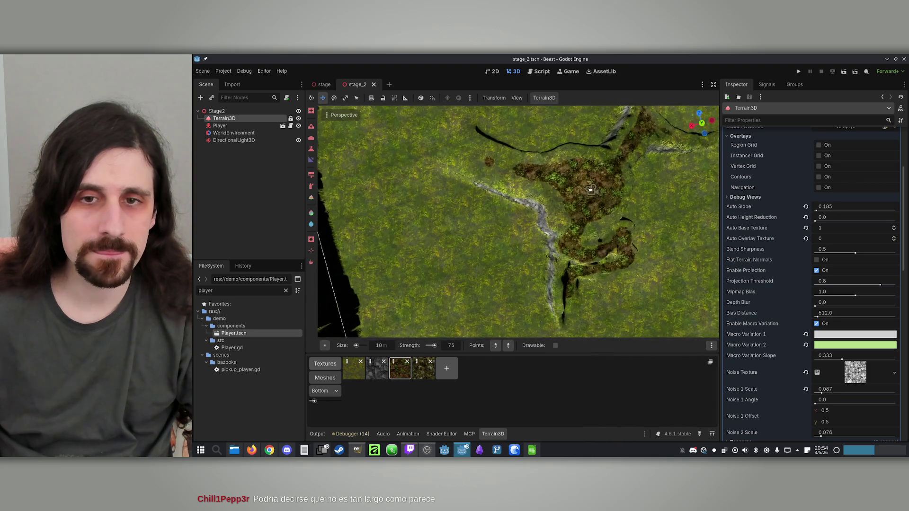
left_click(454, 204)
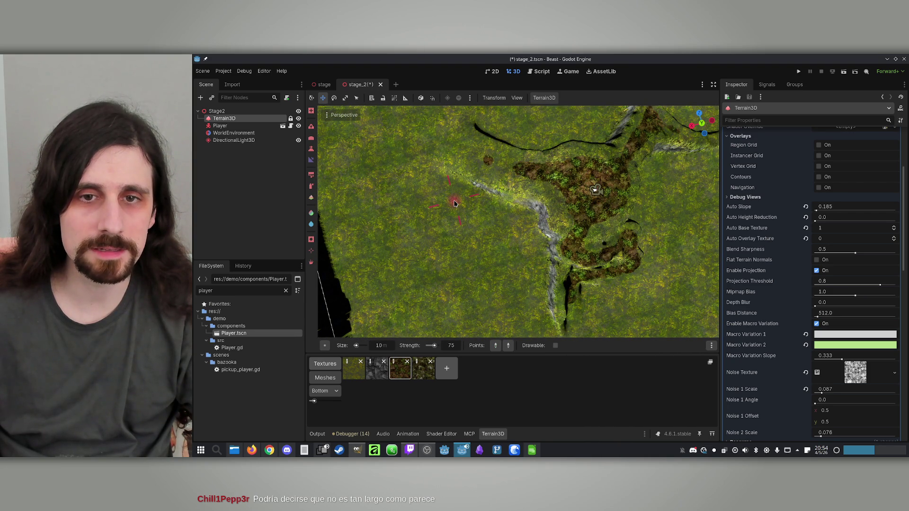
mouse_move(464, 200)
left_mouse_down()
mouse_move(488, 198)
mouse_move(477, 192)
mouse_move(484, 185)
mouse_move(532, 192)
mouse_move(442, 142)
mouse_move(513, 183)
mouse_move(451, 137)
mouse_move(502, 213)
mouse_move(496, 223)
mouse_move(471, 205)
mouse_move(564, 246)
mouse_move(513, 304)
mouse_move(544, 294)
mouse_move(481, 199)
mouse_move(378, 226)
left_mouse_up()
left_click_drag(379, 141, 332, 150)
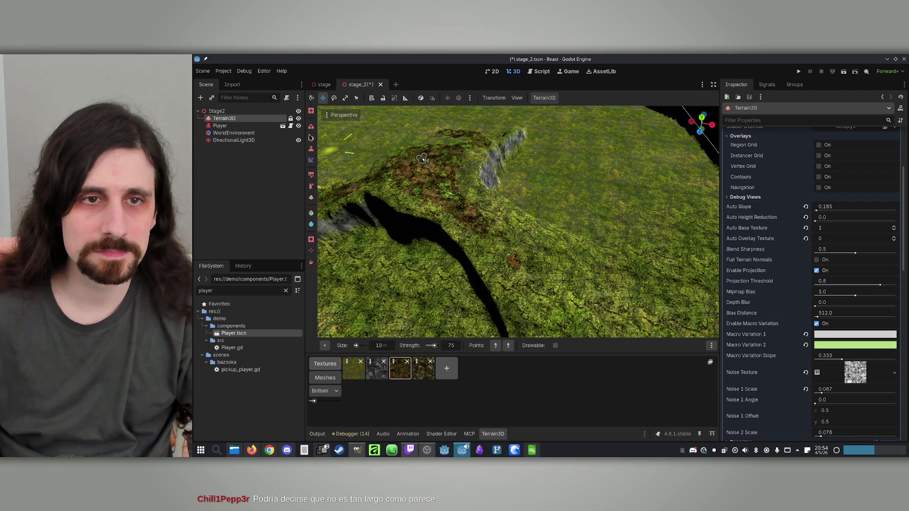
left_click_drag(511, 299, 680, 254)
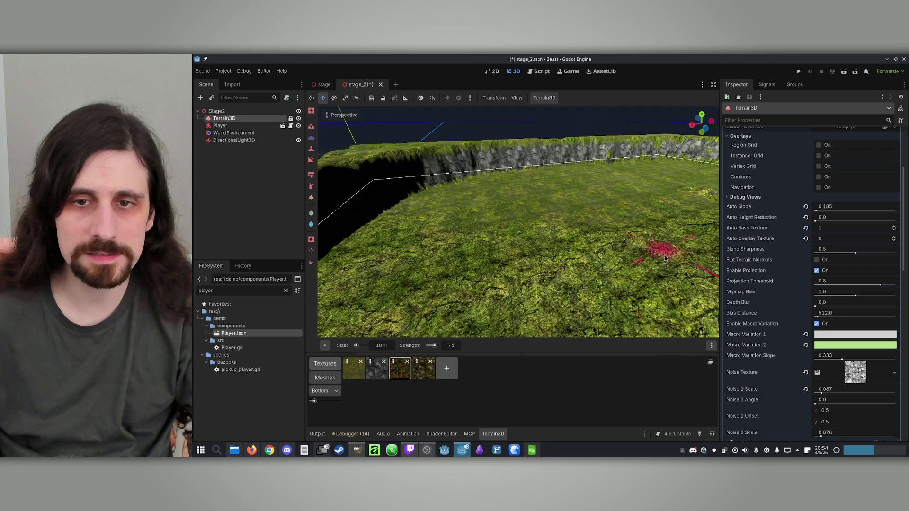
mouse_move(520, 251)
left_mouse_down()
mouse_move(397, 110)
mouse_move(407, 131)
left_mouse_up()
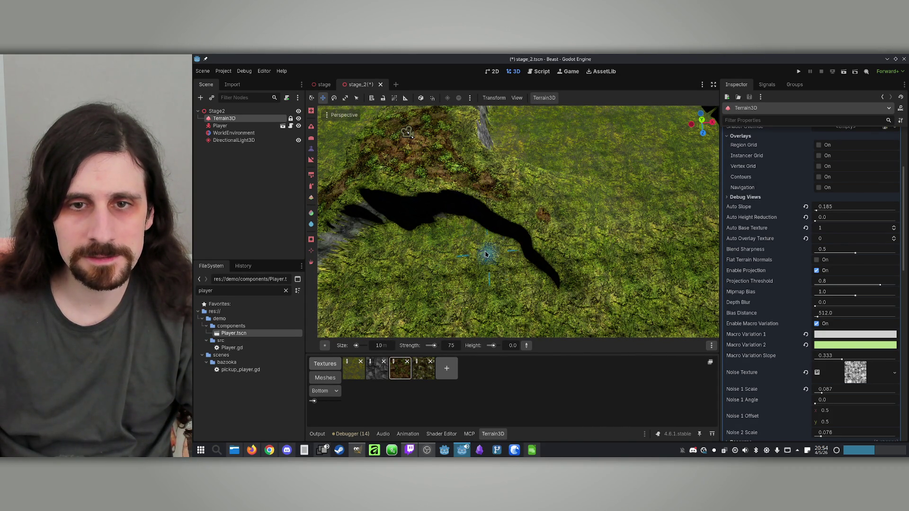
mouse_move(485, 252)
left_mouse_down()
mouse_move(591, 253)
mouse_move(483, 301)
left_mouse_up()
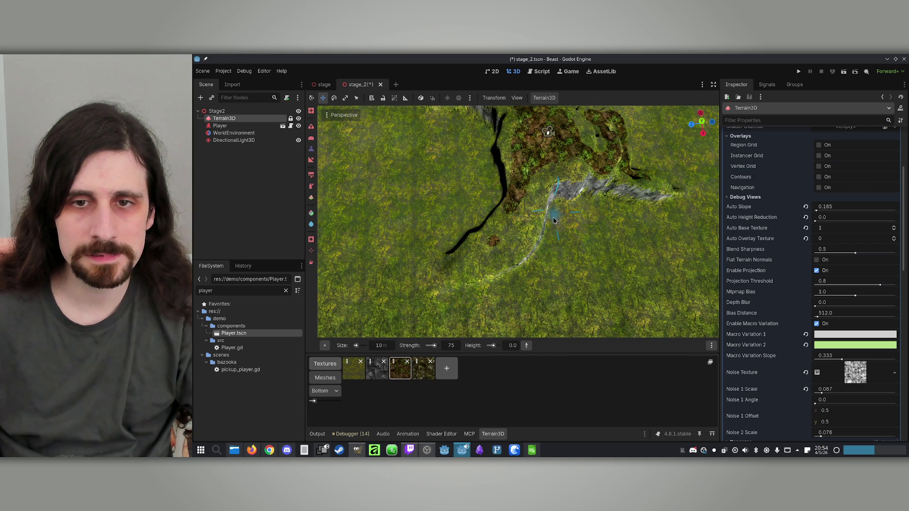
mouse_move(415, 304)
left_mouse_down()
mouse_move(488, 318)
mouse_move(485, 233)
left_mouse_up()
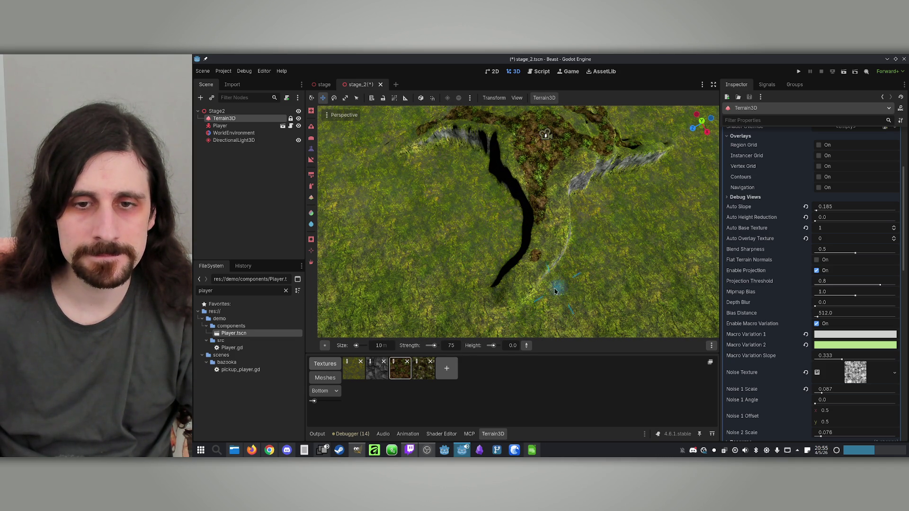
scroll(424, 325, "up", 3)
Reshape the trench end with a slope point beside it, then save stage_2.
left_click_drag(462, 270, 529, 271)
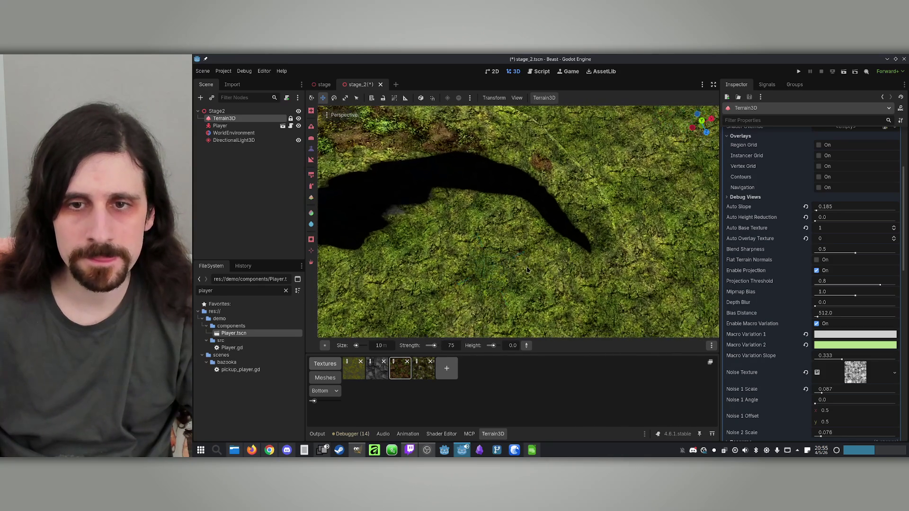
left_click(312, 161)
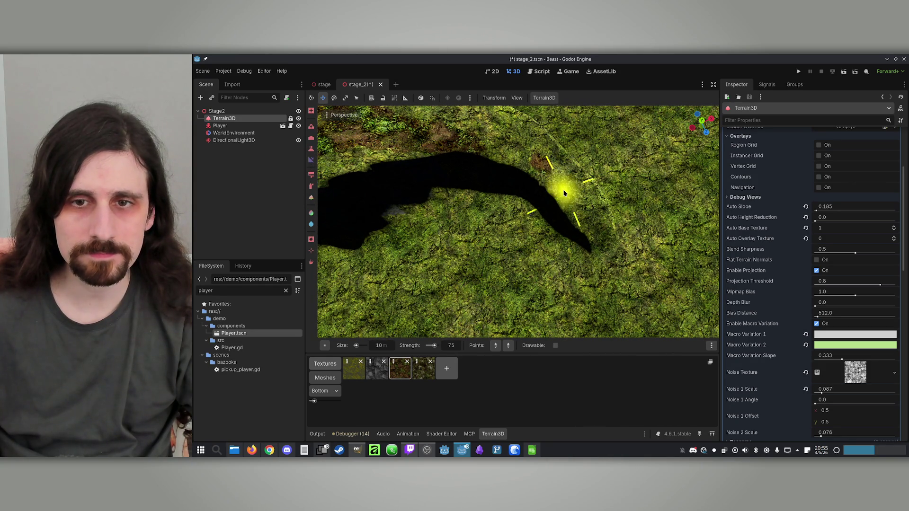
left_click(568, 198)
left_click_drag(586, 317, 585, 252)
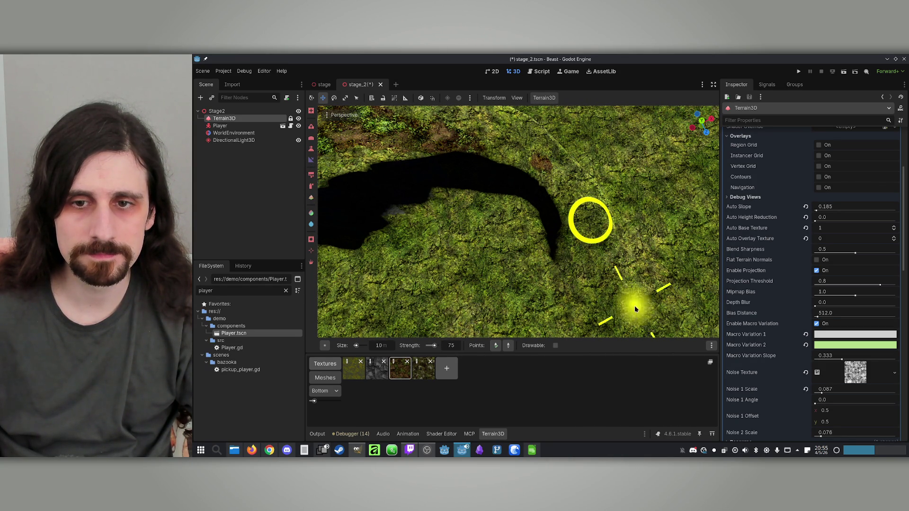
key("w")
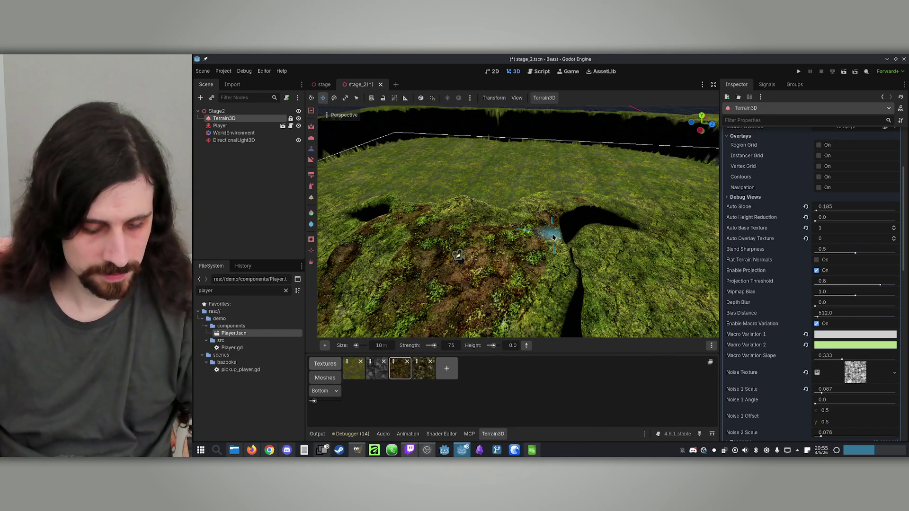
key("ctrl+s")
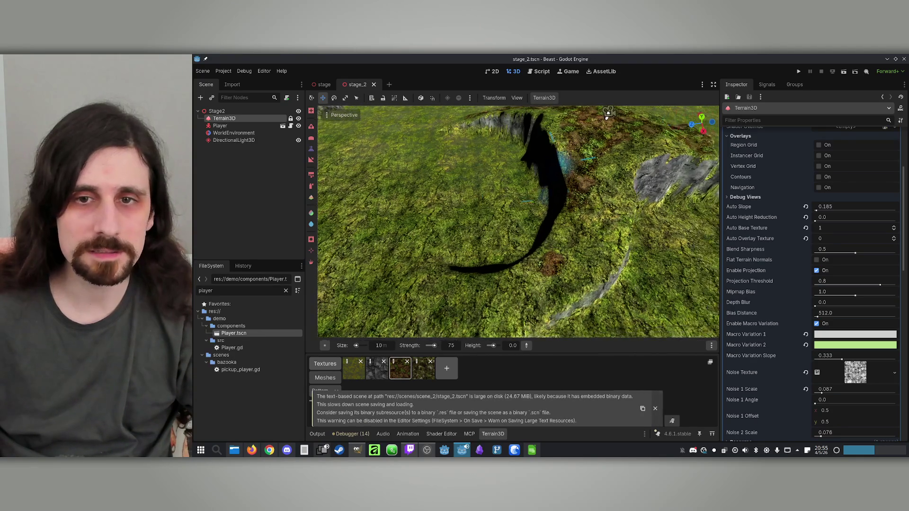
Switch to texture painting and repaint the stray brown dirt patch as grass.
left_click(311, 186)
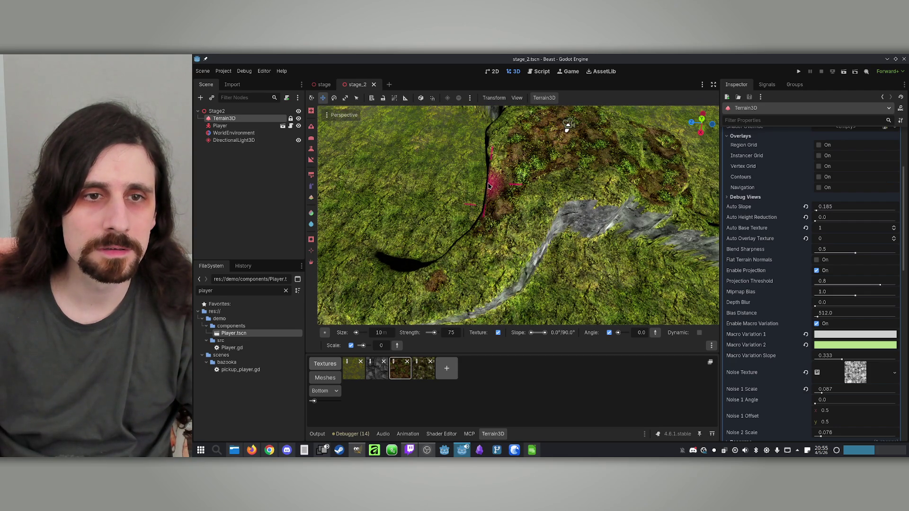
key("ctrl+s")
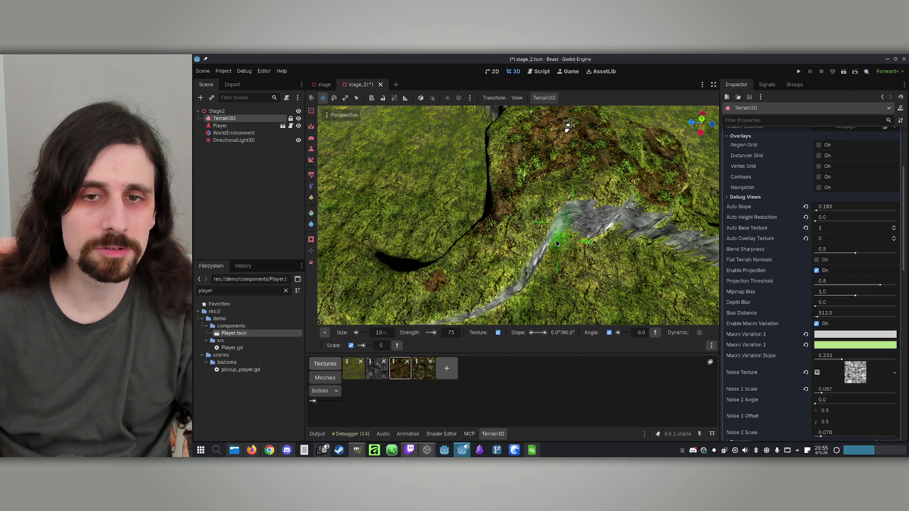
key("ctrl+s")
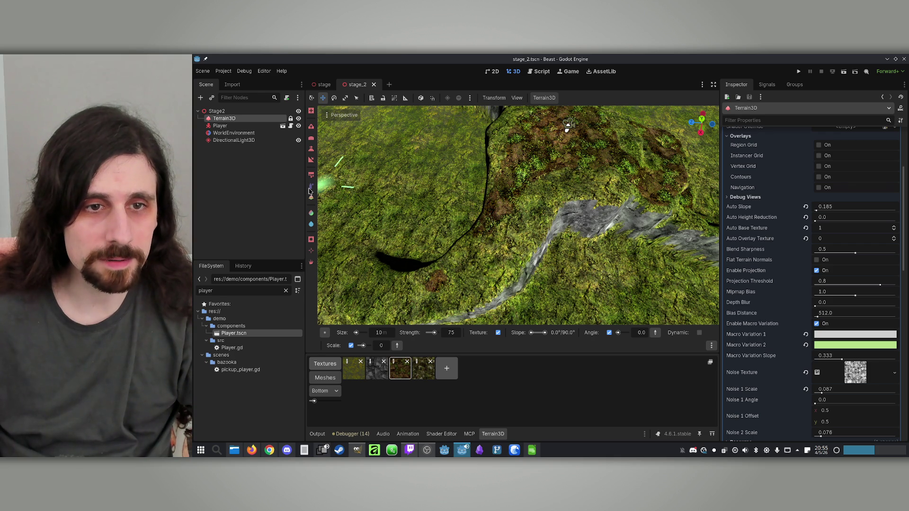
mouse_move(504, 243)
left_mouse_down()
mouse_move(436, 291)
mouse_move(483, 286)
left_mouse_up()
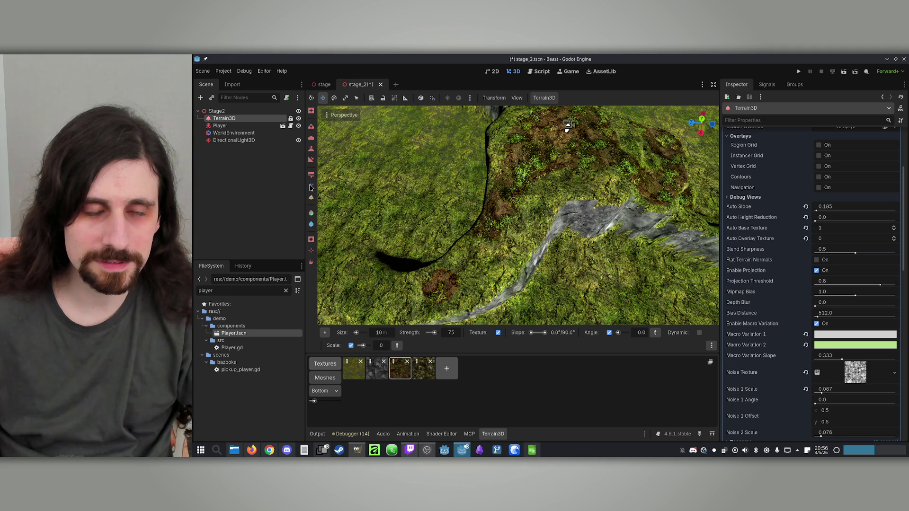
scroll(507, 203, "up", 3)
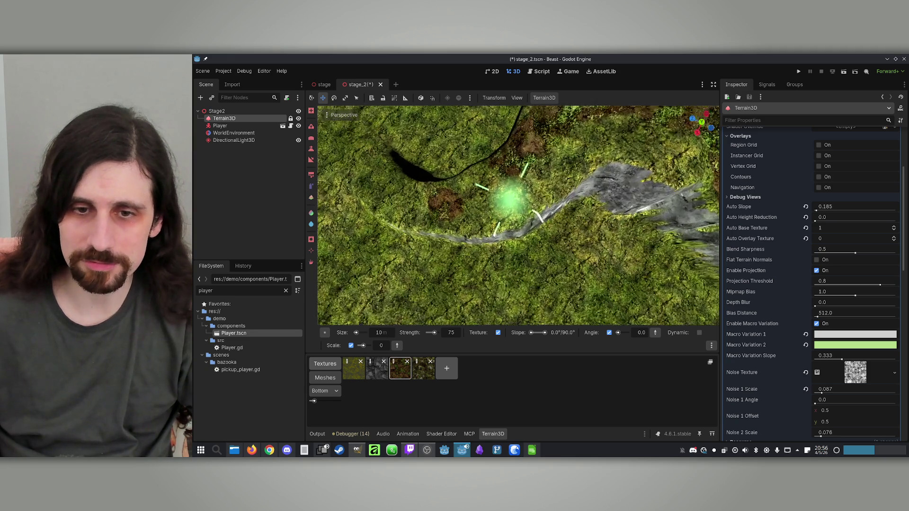
mouse_move(517, 272)
left_mouse_down()
mouse_move(481, 275)
mouse_move(504, 258)
mouse_move(481, 266)
mouse_move(492, 260)
left_mouse_up()
Paint brown dirt along the trench edge, check it from a low angle, and save stage_2.
mouse_move(566, 204)
left_mouse_down()
mouse_move(574, 213)
mouse_move(527, 260)
mouse_move(490, 273)
mouse_move(564, 223)
mouse_move(489, 275)
left_mouse_up()
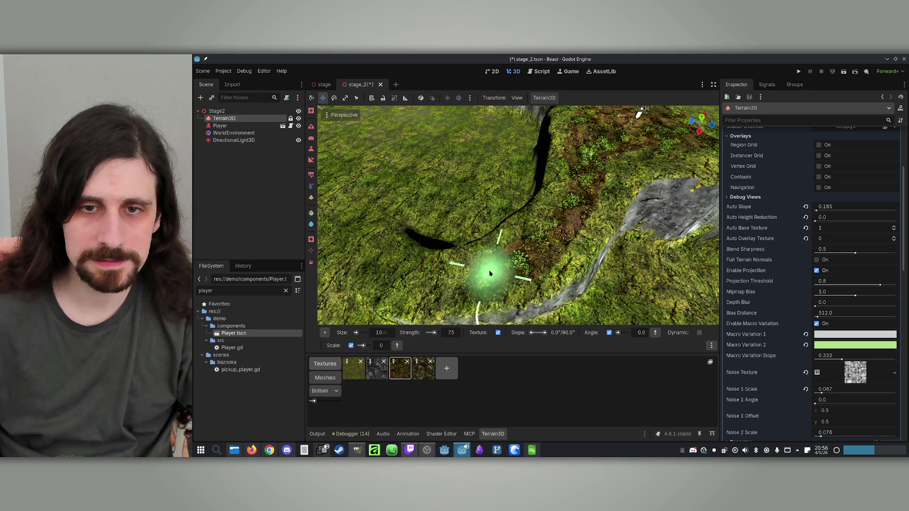
scroll(489, 271, "down", 3)
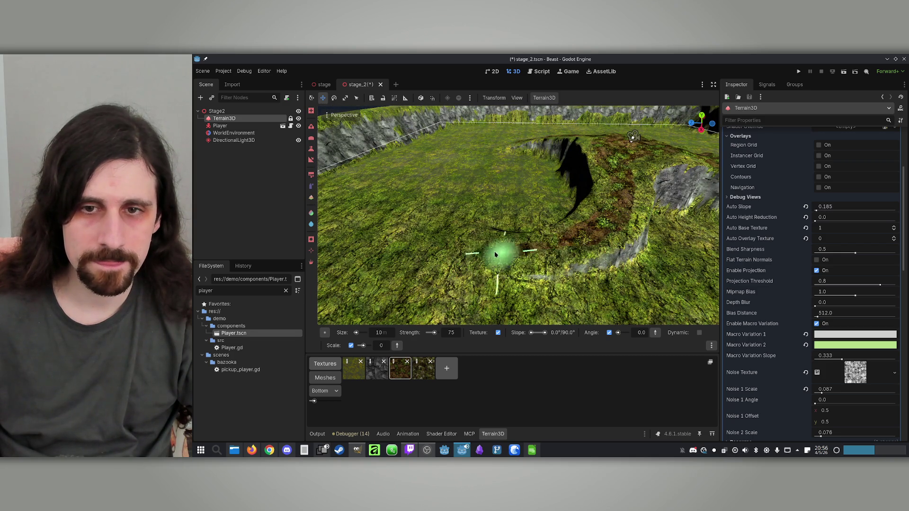
mouse_move(438, 229)
left_mouse_down()
mouse_move(482, 217)
mouse_move(541, 232)
left_mouse_up()
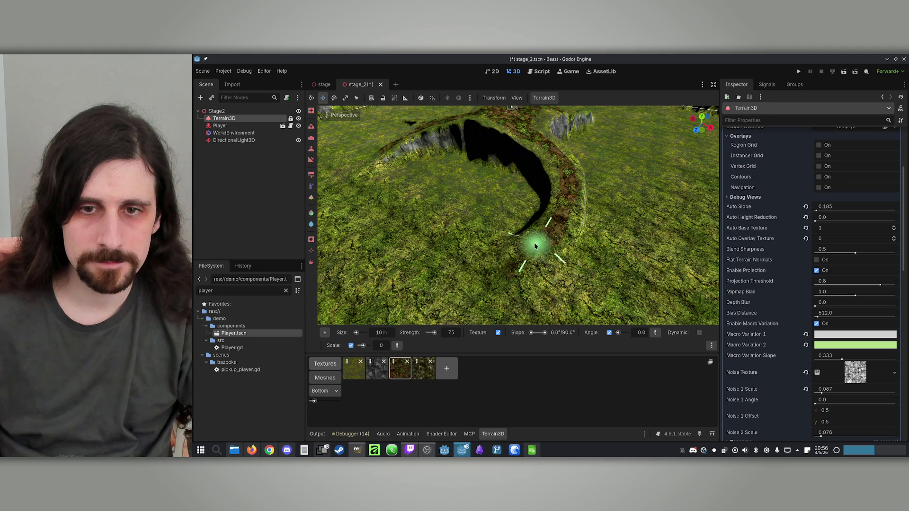
mouse_move(540, 244)
left_mouse_down()
mouse_move(564, 217)
mouse_move(544, 223)
mouse_move(521, 204)
mouse_move(661, 126)
mouse_move(701, 189)
mouse_move(562, 206)
mouse_move(556, 264)
mouse_move(518, 194)
mouse_move(590, 214)
left_mouse_up()
key("ctrl+s")
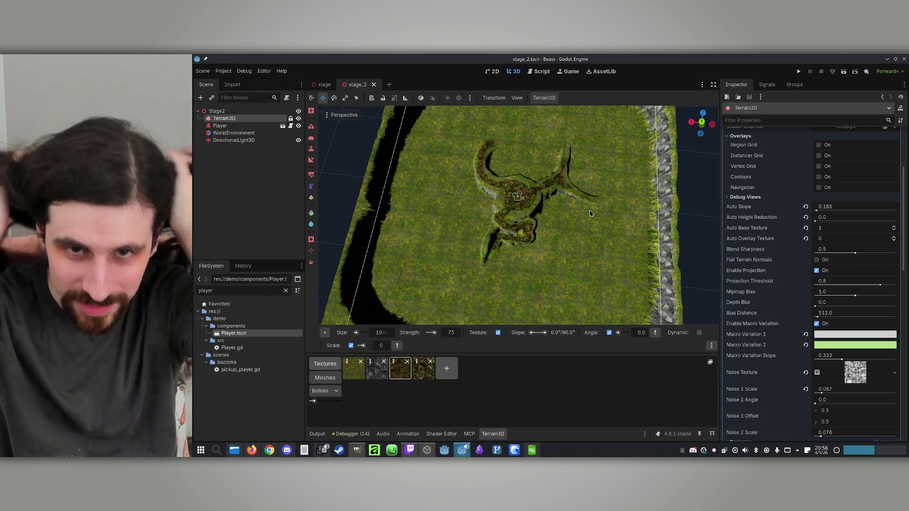
Orbit around the carved trench and mound to inspect them, then save stage_2.
mouse_move(590, 213)
left_mouse_down()
mouse_move(589, 232)
mouse_move(512, 286)
left_mouse_up()
left_click_drag(516, 204, 530, 189)
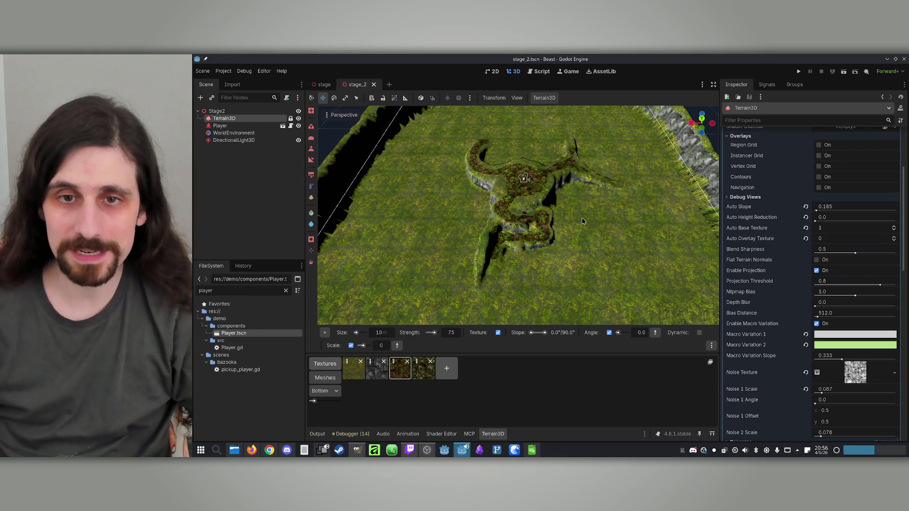
mouse_move(583, 221)
left_mouse_down()
mouse_move(592, 156)
mouse_move(575, 210)
left_mouse_up()
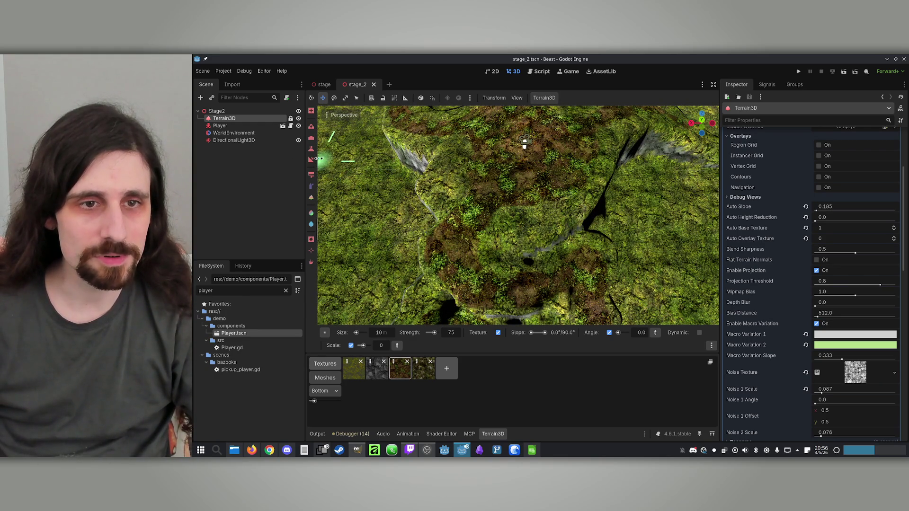
left_click(523, 192)
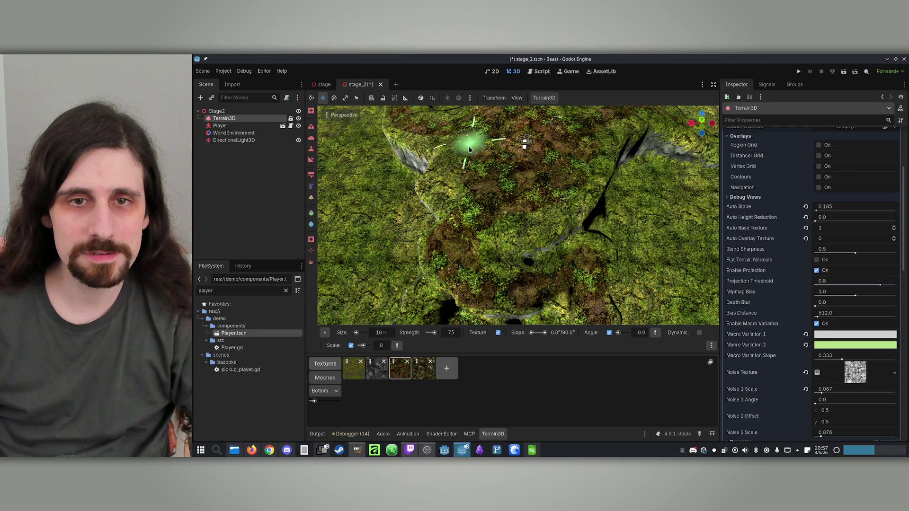
mouse_move(473, 149)
left_mouse_down()
mouse_move(481, 237)
mouse_move(509, 195)
left_mouse_up()
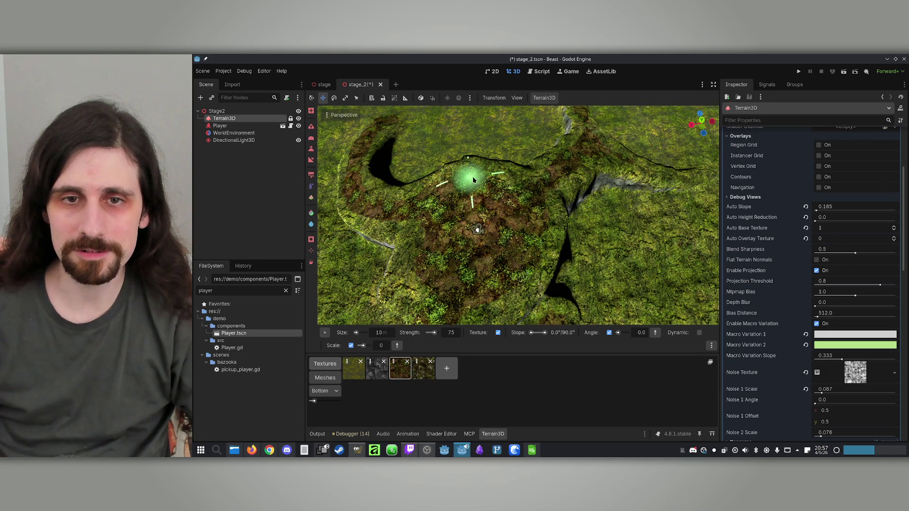
mouse_move(495, 200)
left_mouse_down()
mouse_move(548, 243)
mouse_move(500, 205)
mouse_move(518, 264)
mouse_move(580, 230)
mouse_move(523, 238)
left_mouse_up()
key("ctrl+s")
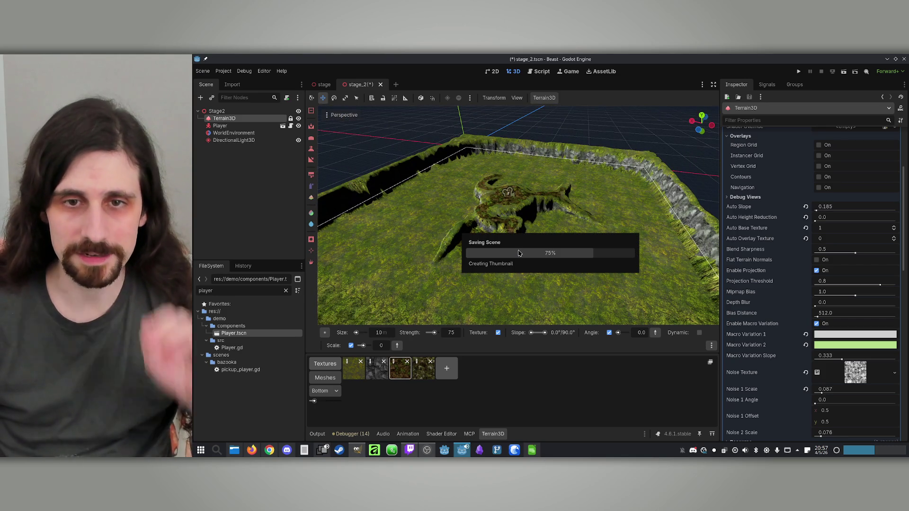
mouse_move(523, 238)
left_mouse_down()
mouse_move(494, 231)
mouse_move(491, 211)
mouse_move(502, 227)
mouse_move(493, 208)
mouse_move(499, 220)
left_mouse_up()
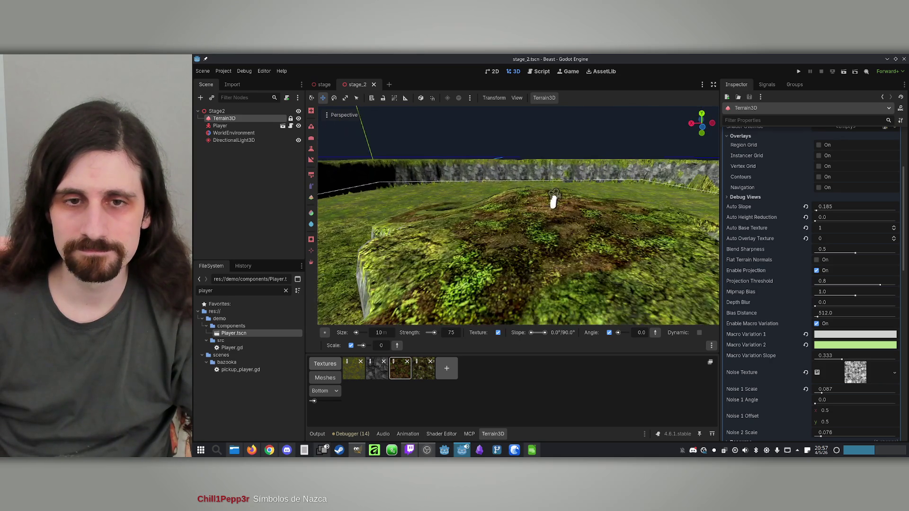
mouse_move(615, 213)
left_mouse_down()
mouse_move(528, 214)
mouse_move(526, 156)
left_mouse_up()
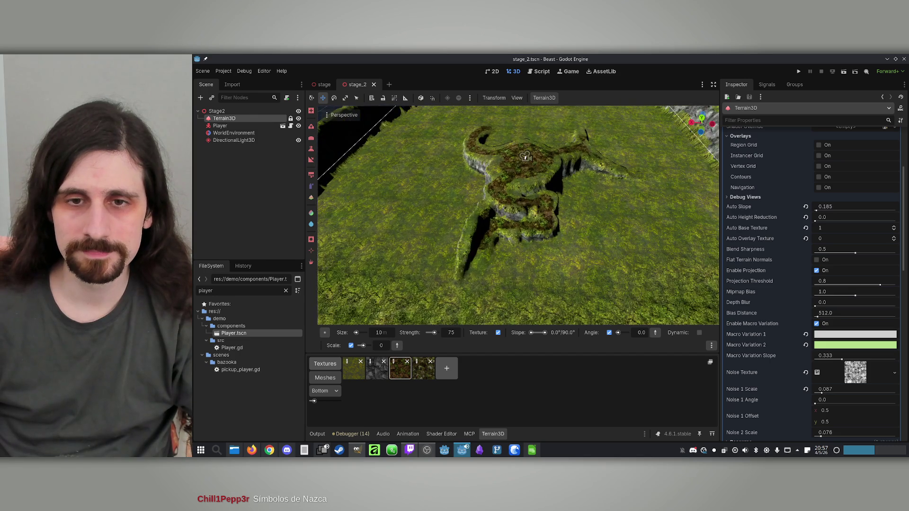
scroll(532, 190, "up", 3)
scroll(533, 189, "down", 5)
scroll(533, 189, "up", 4)
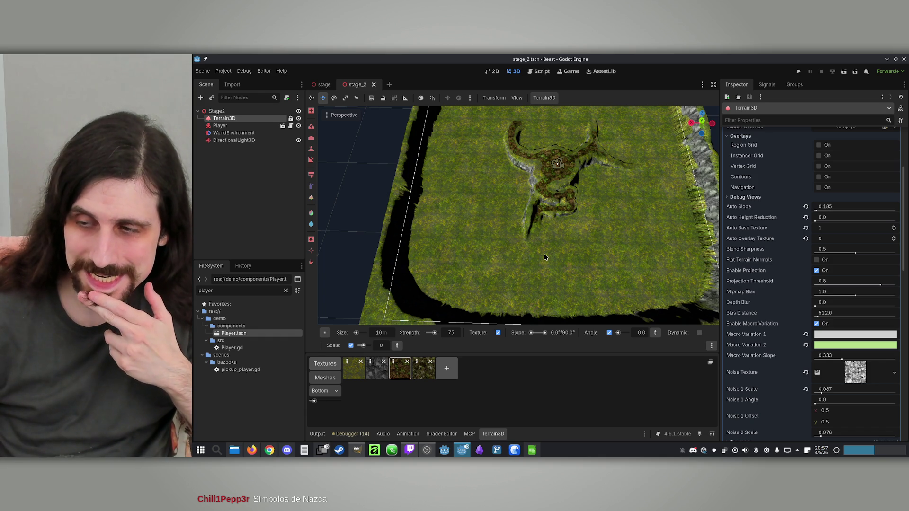
left_click_drag(545, 257, 544, 250)
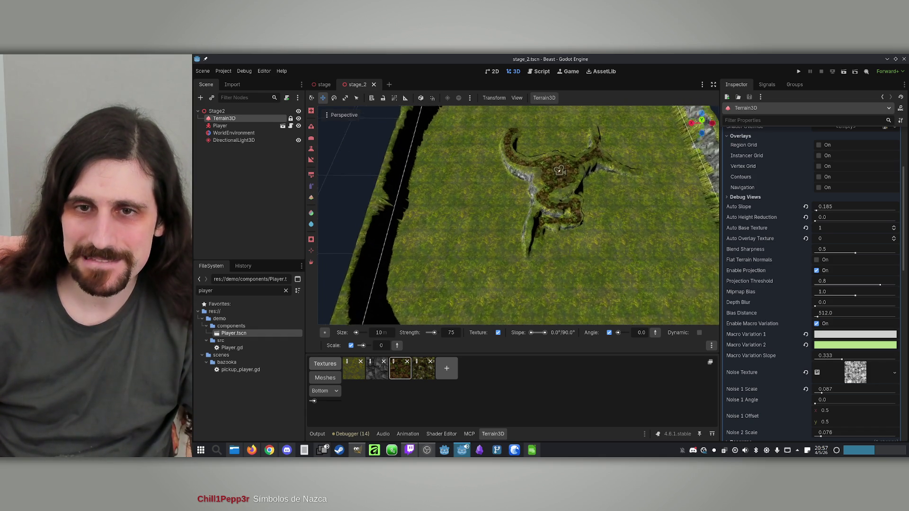
scroll(559, 171, "up", 5)
left_click_drag(421, 124, 690, 166)
left_click_drag(608, 107, 569, 171)
scroll(519, 232, "down", 5)
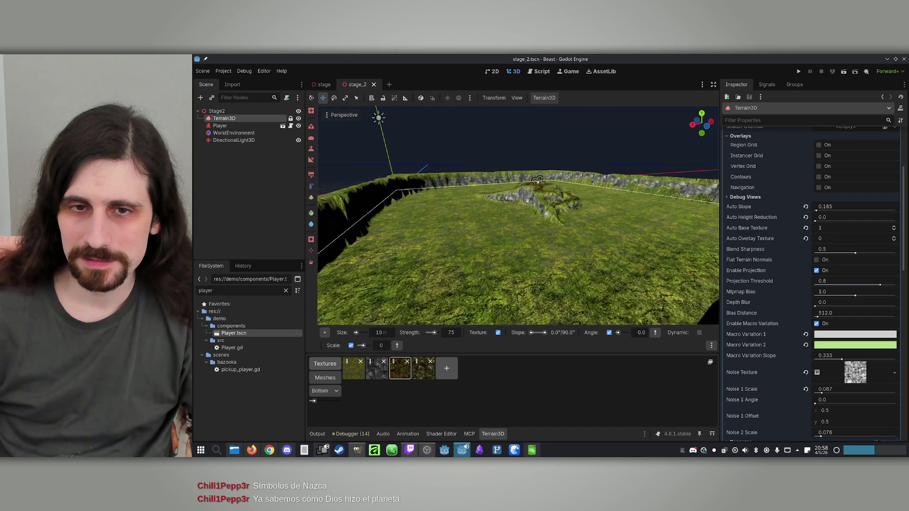
scroll(518, 215, "up", 4)
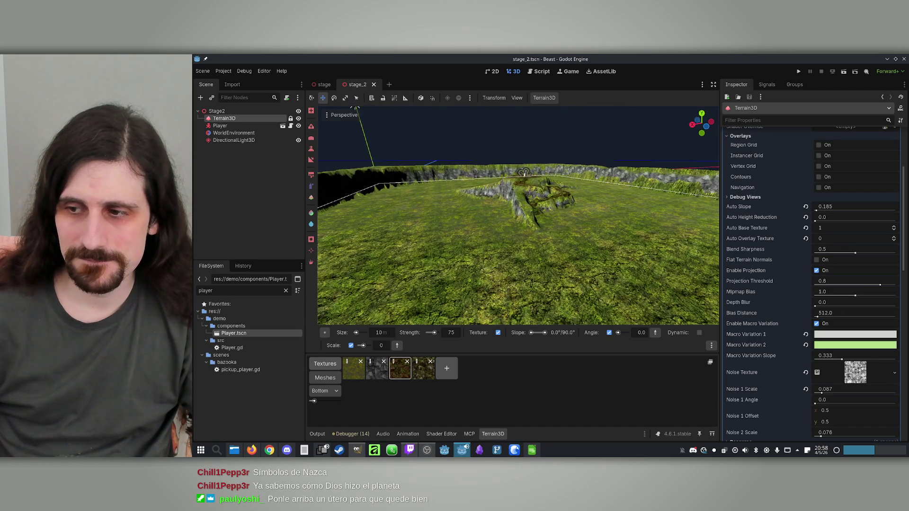
scroll(509, 198, "down", 4)
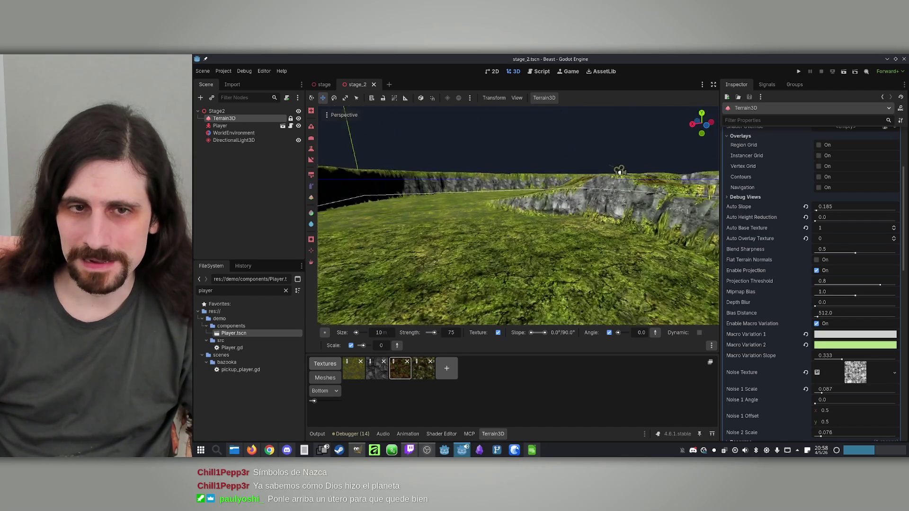
mouse_move(545, 192)
left_mouse_down()
mouse_move(594, 190)
mouse_move(552, 185)
mouse_move(561, 204)
mouse_move(545, 190)
left_mouse_up()
mouse_move(479, 194)
left_mouse_down()
mouse_move(617, 148)
mouse_move(559, 122)
mouse_move(532, 123)
mouse_move(473, 258)
mouse_move(524, 239)
mouse_move(540, 157)
mouse_move(522, 183)
mouse_move(523, 260)
left_mouse_up()
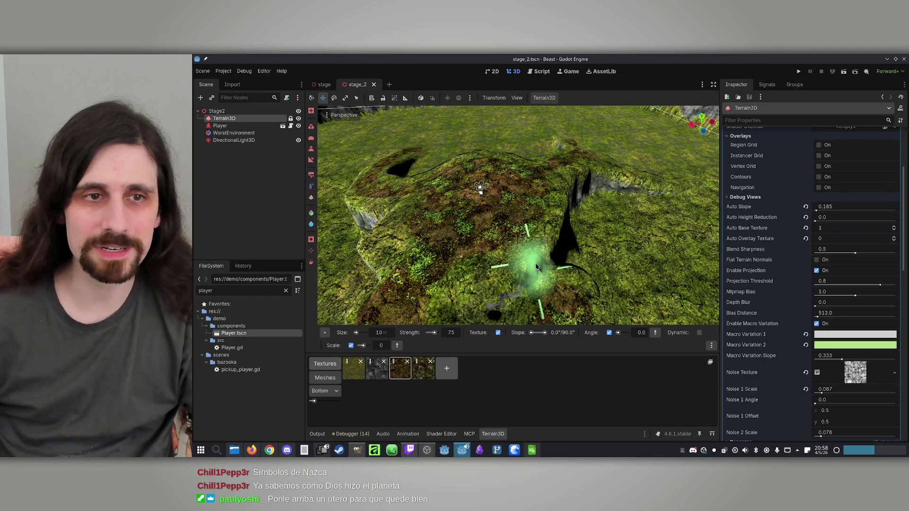
Deselect Terrain3D, save the scene, and enable the AssetPlacer plugin in Project Settings.
left_click(302, 200)
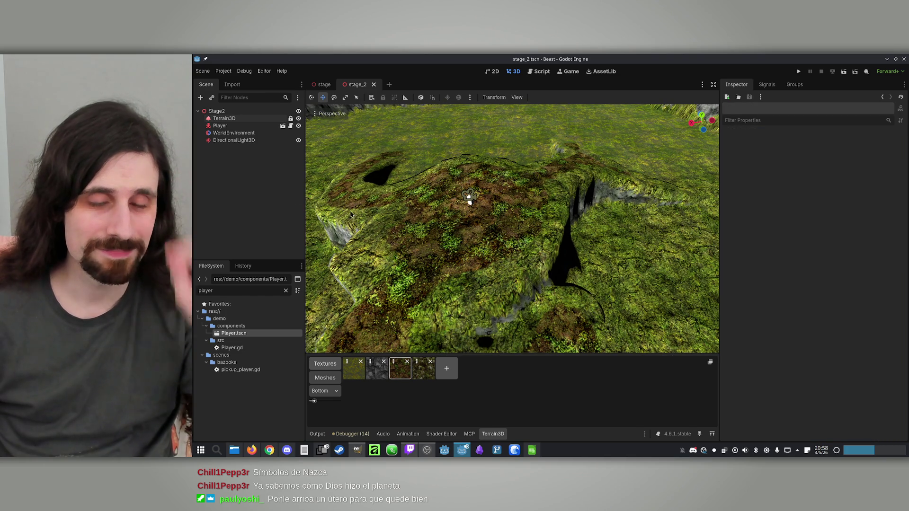
key("ctrl+s")
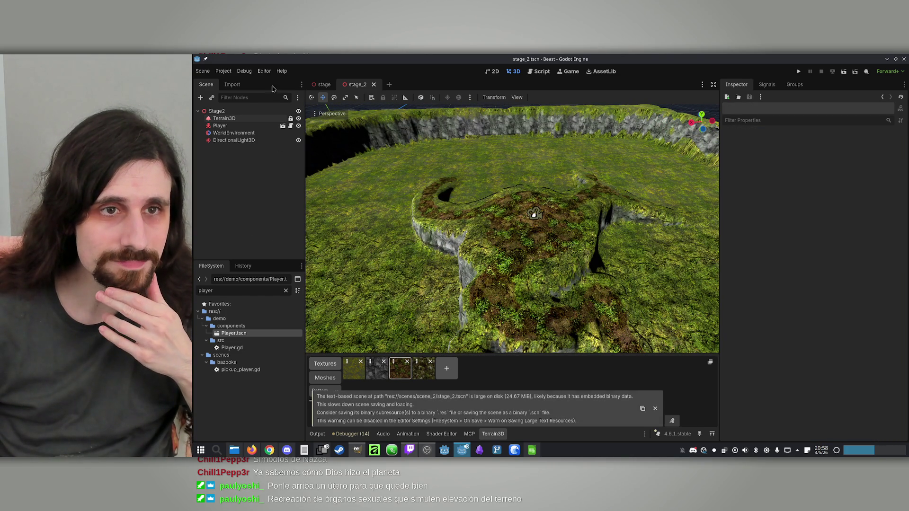
left_click(244, 71)
left_click(239, 82)
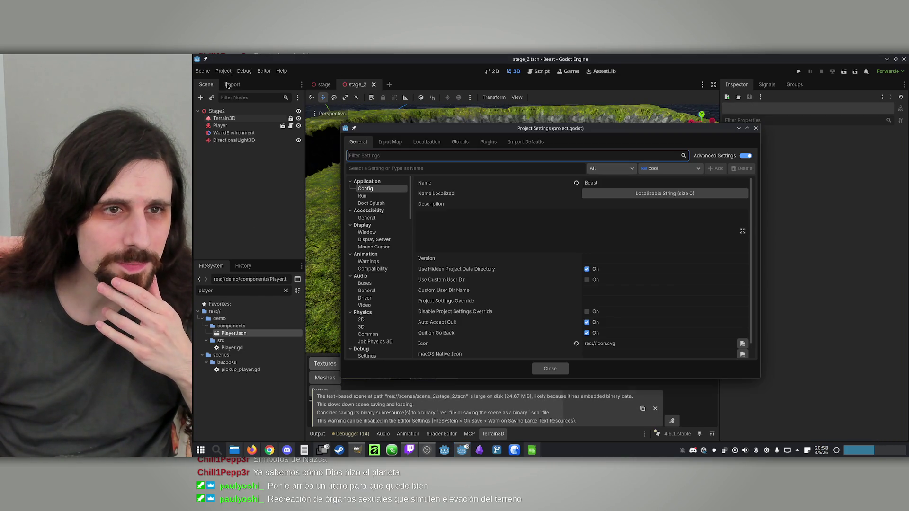
left_click(488, 142)
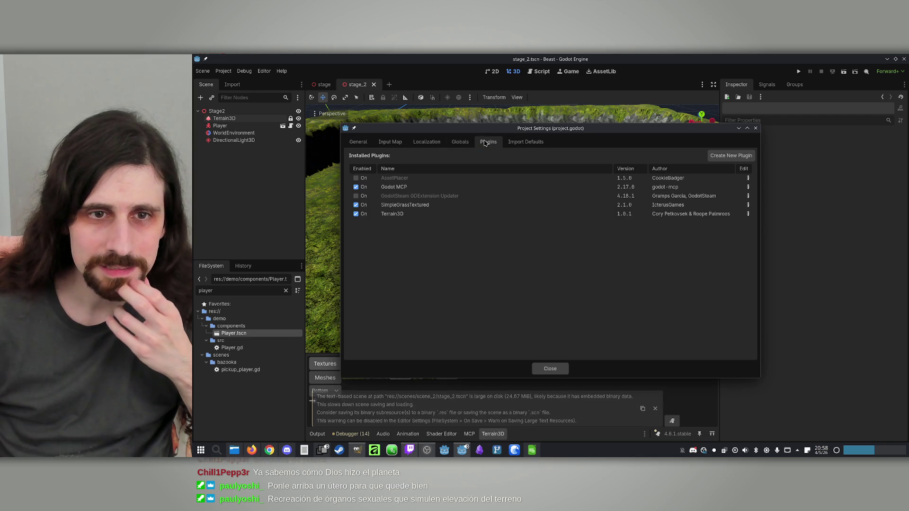
left_click(356, 178)
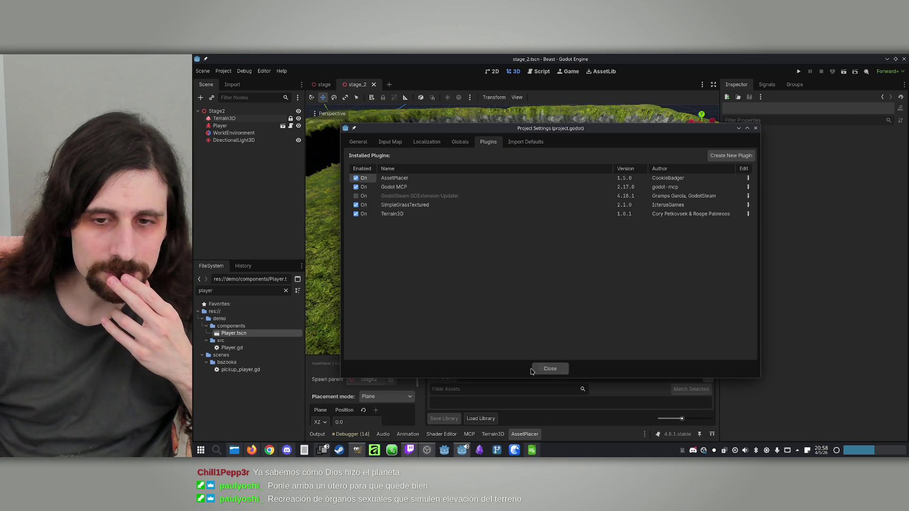
left_click(550, 368)
Enlarge the AssetPlacer bottom panel by raising its splitter.
scroll(512, 230, "down", 5)
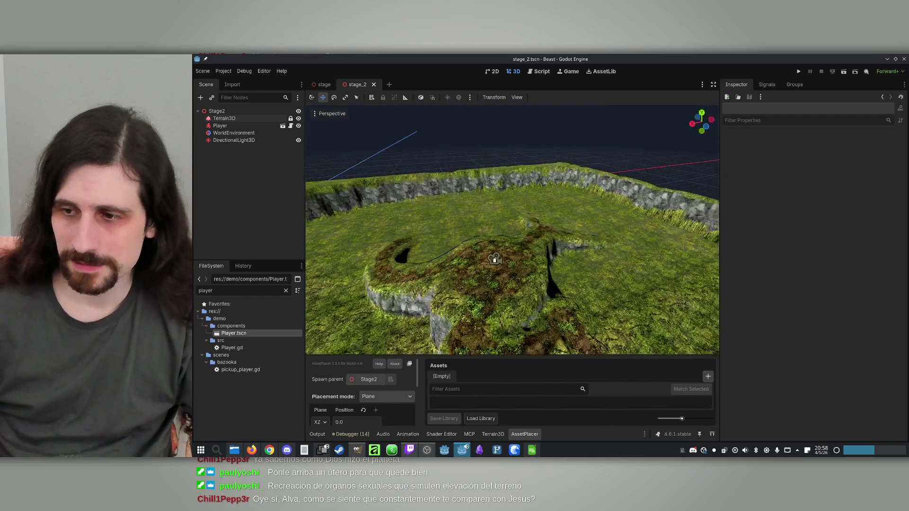
scroll(482, 258, "up", 5)
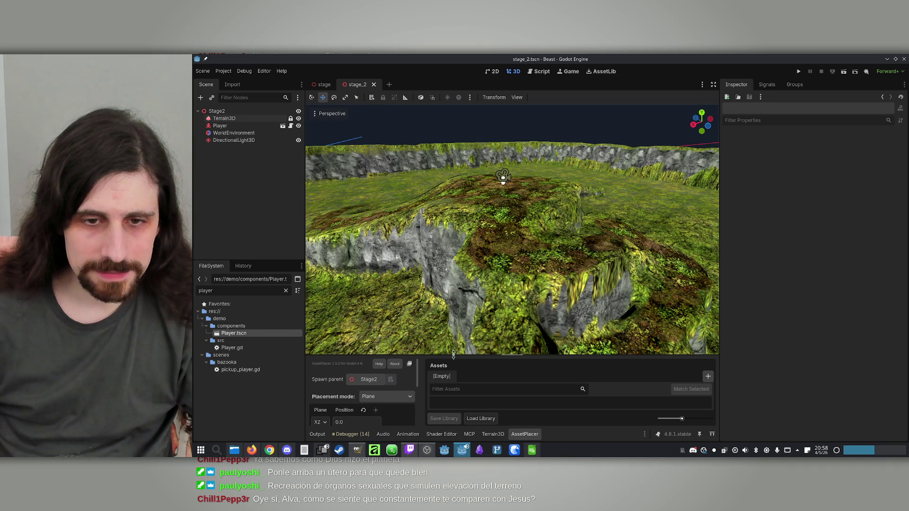
left_click_drag(453, 356, 467, 299)
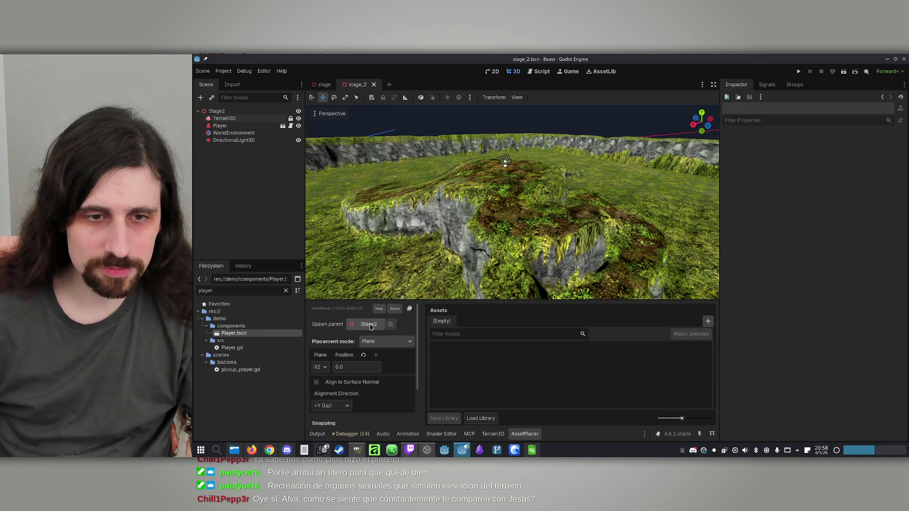
Add a Node3D child under Stage2 and name it ForestAssets.
left_click(215, 111)
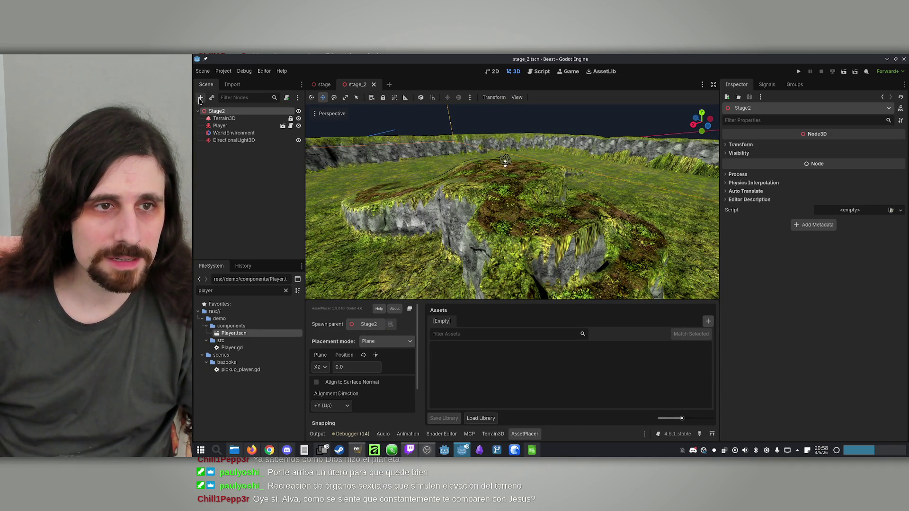
left_click(200, 98)
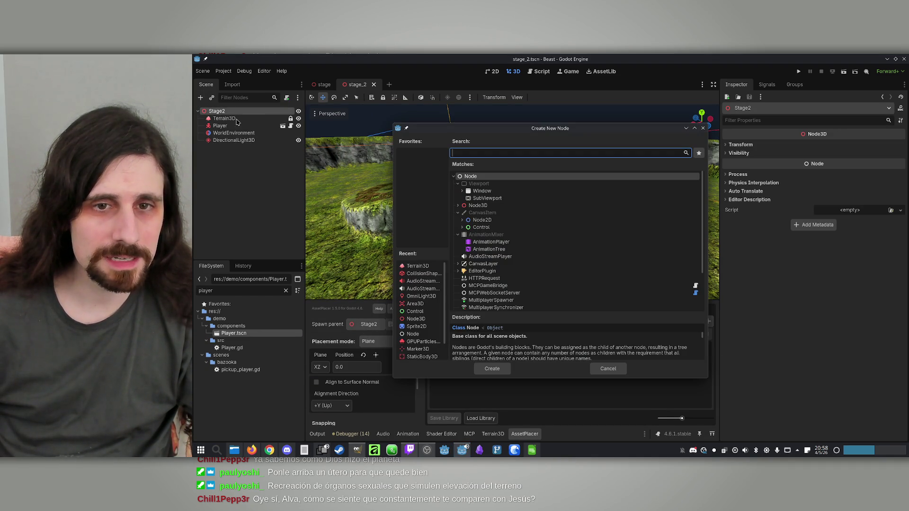
double_click(478, 206)
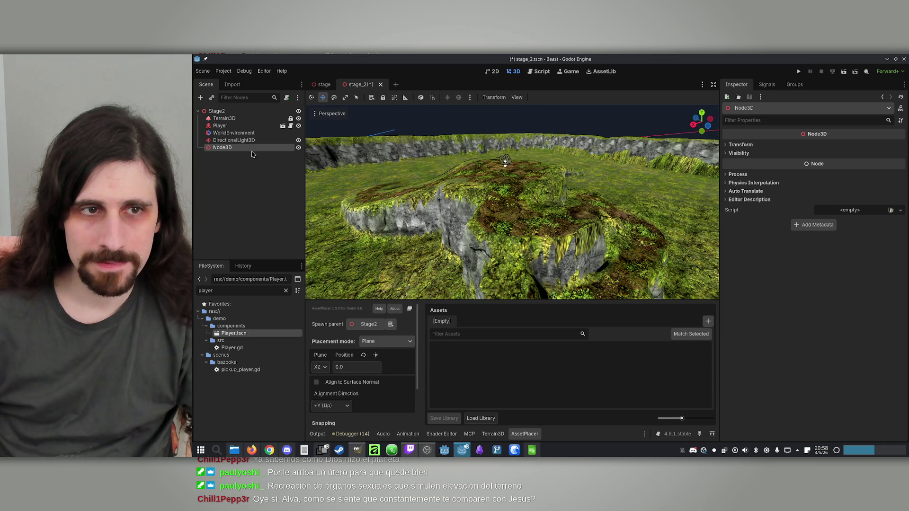
double_click(234, 148)
key("BackSpace")
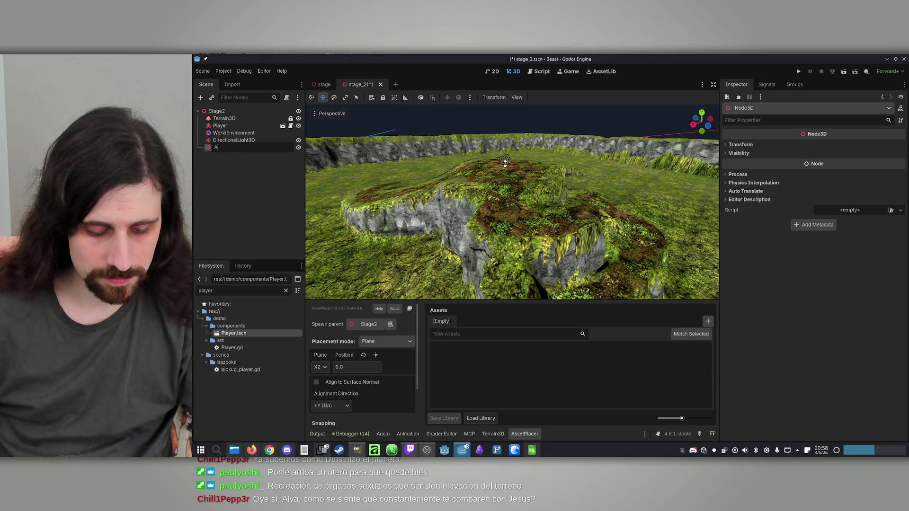
type("F")
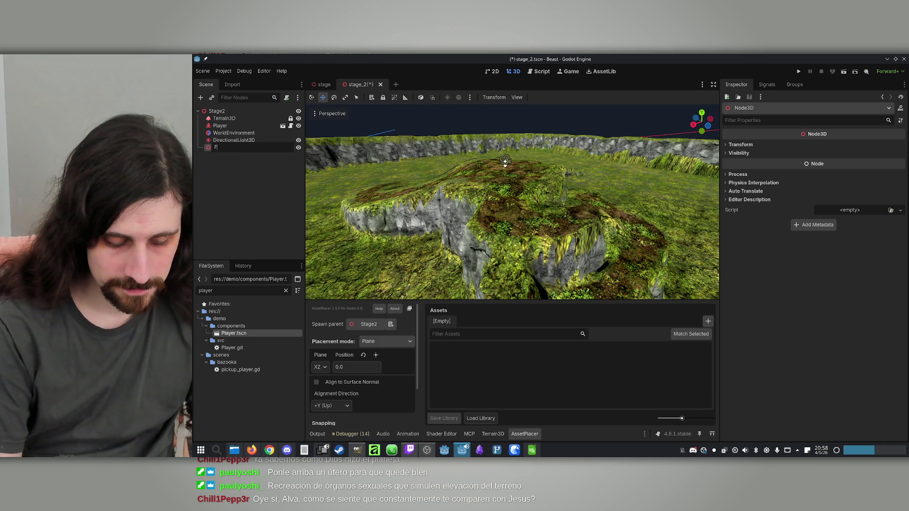
type("orestAssets")
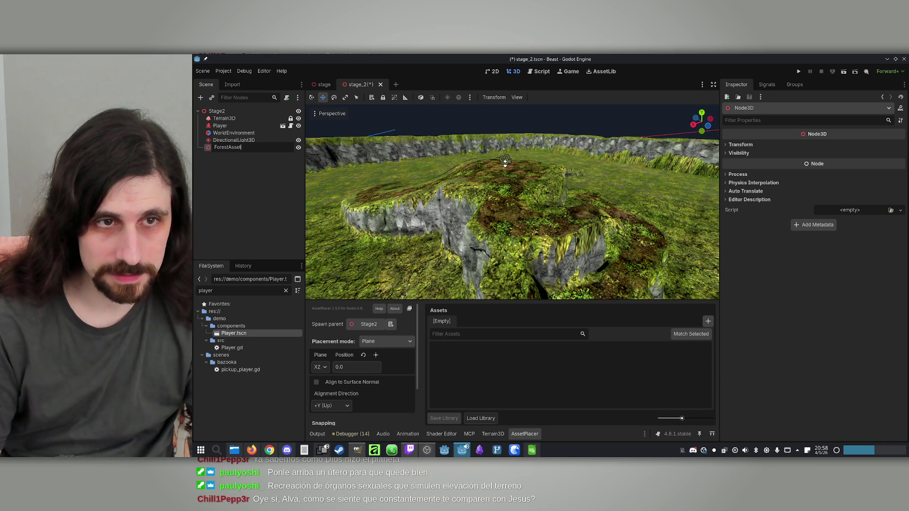
key("Return")
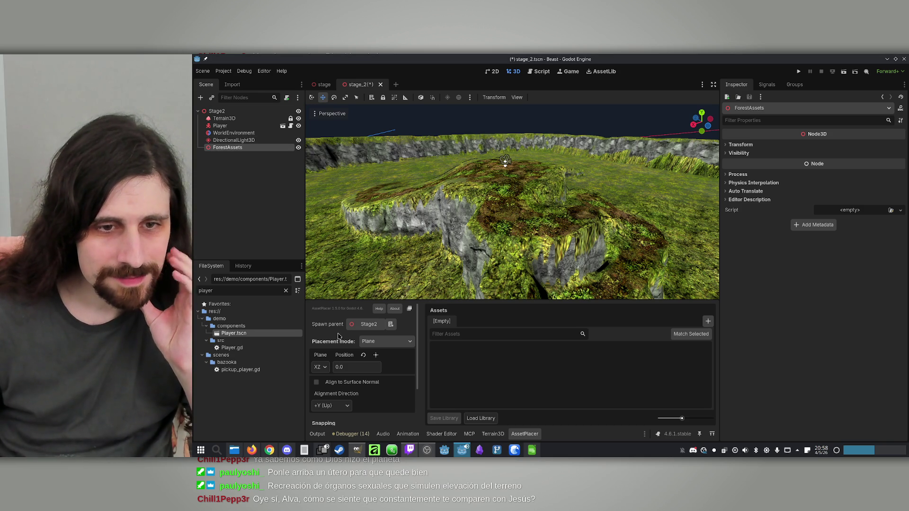
Make ForestAssets AssetPlacer's spawn parent, keeping Plane as the placement mode.
left_click(368, 325)
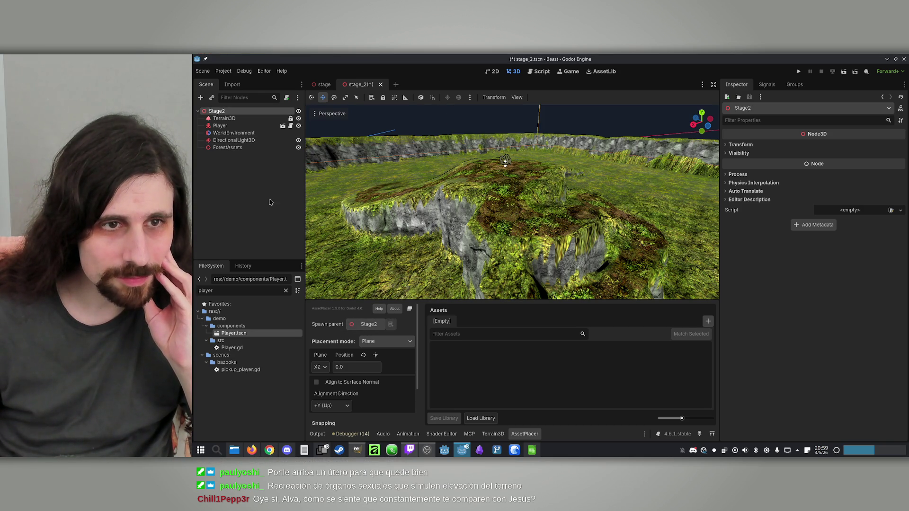
mouse_move(227, 147)
left_mouse_down()
mouse_move(363, 307)
mouse_move(359, 325)
left_mouse_up()
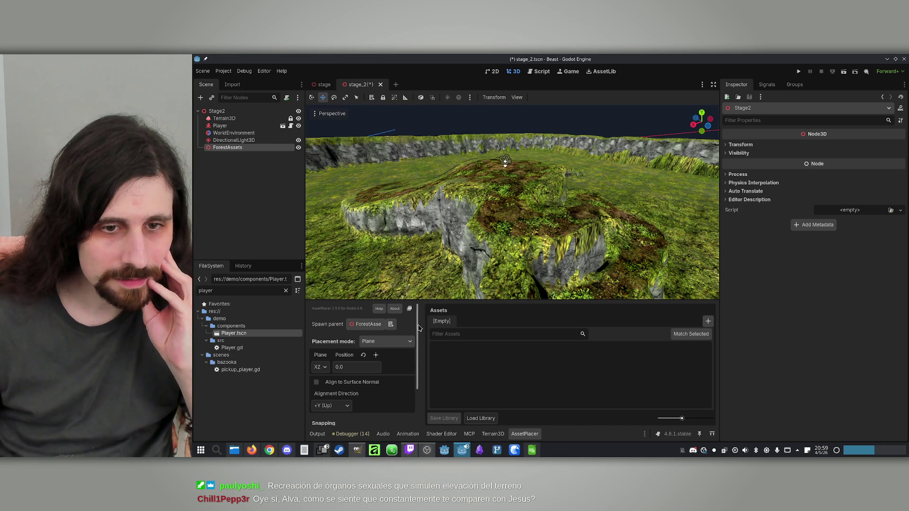
left_click(391, 343)
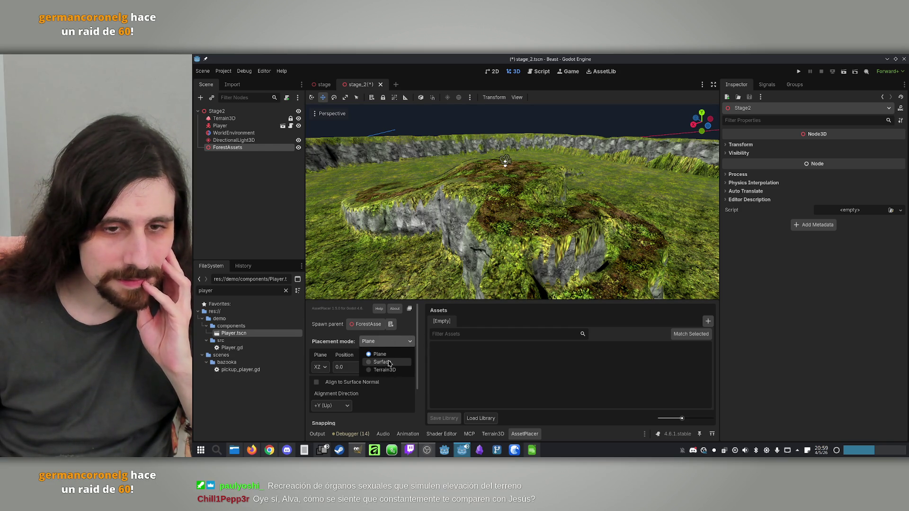
left_click(396, 345)
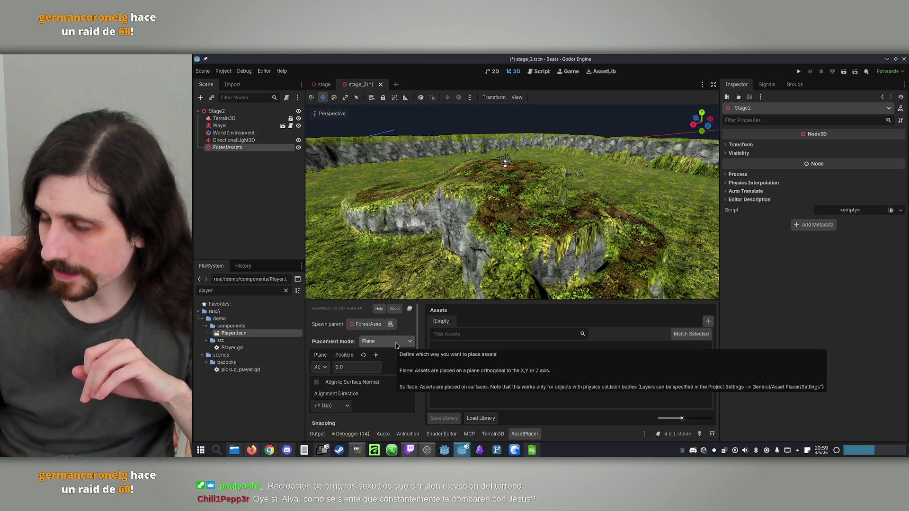
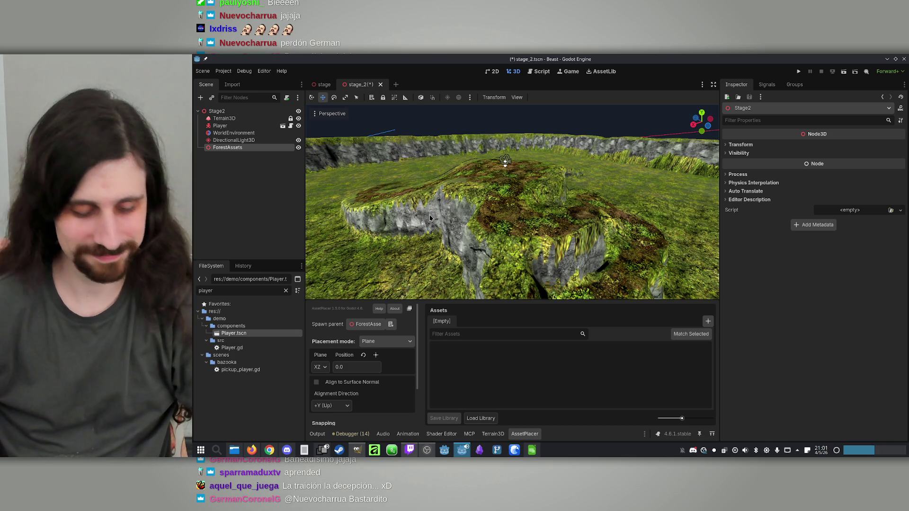
Switch the AssetPlacer's Placement mode dropdown to Terrain3D.
left_click_drag(425, 142, 424, 180)
scroll(507, 163, "down", 6)
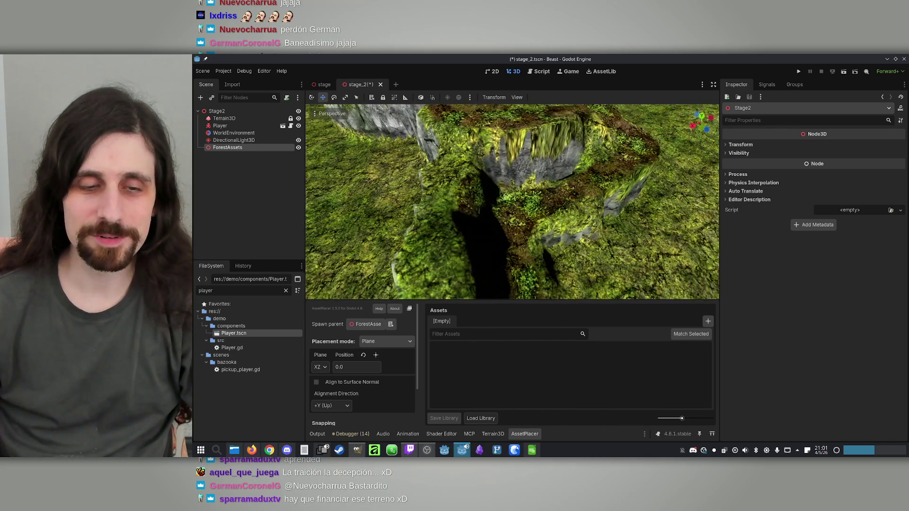
scroll(525, 171, "up", 4)
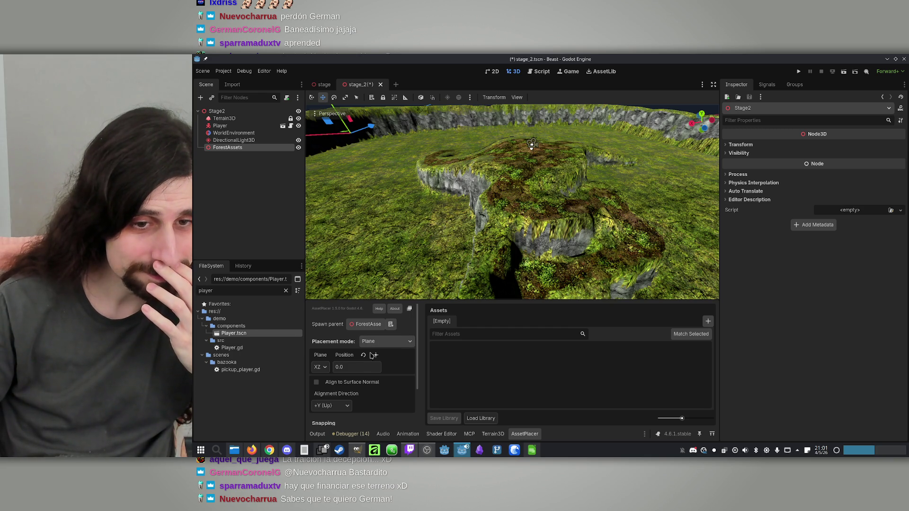
left_click(384, 342)
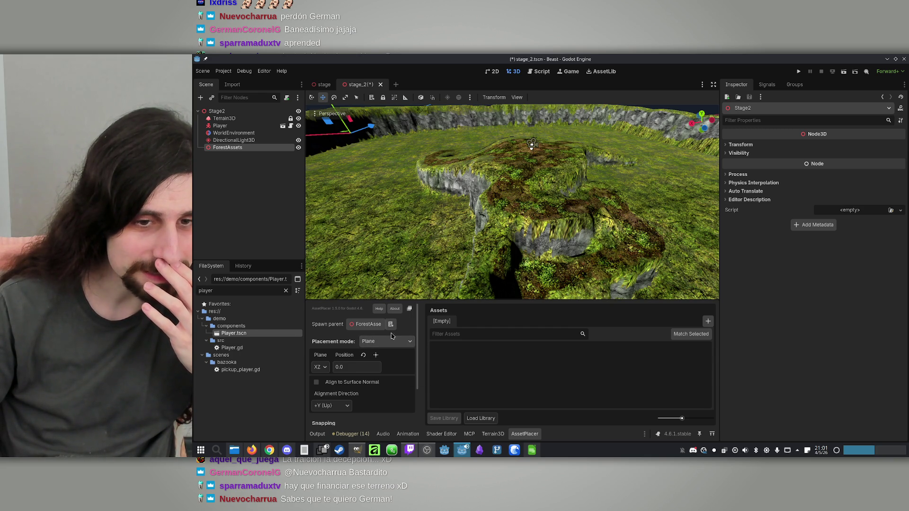
left_click(386, 371)
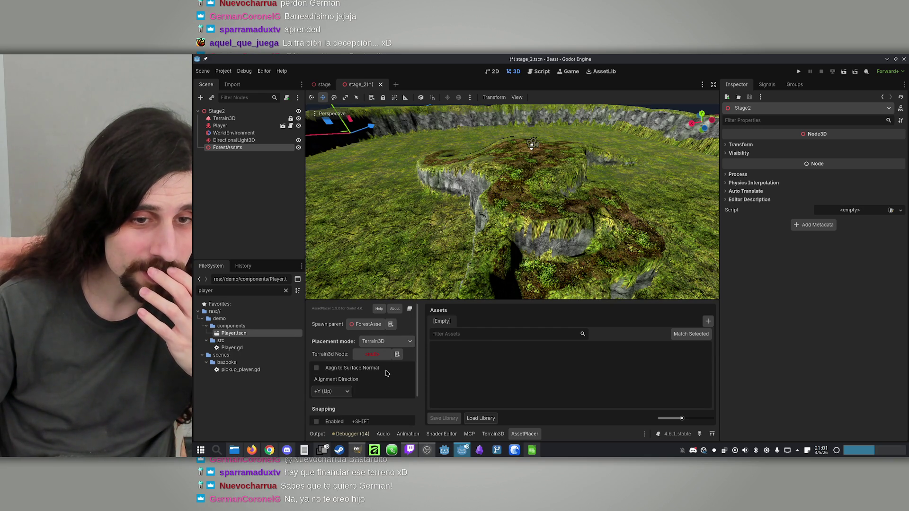
Assign the scene's Terrain3D node to the AssetPlacer's Terrain3d Node field.
mouse_move(224, 119)
left_mouse_down()
mouse_move(361, 309)
mouse_move(377, 355)
left_mouse_up()
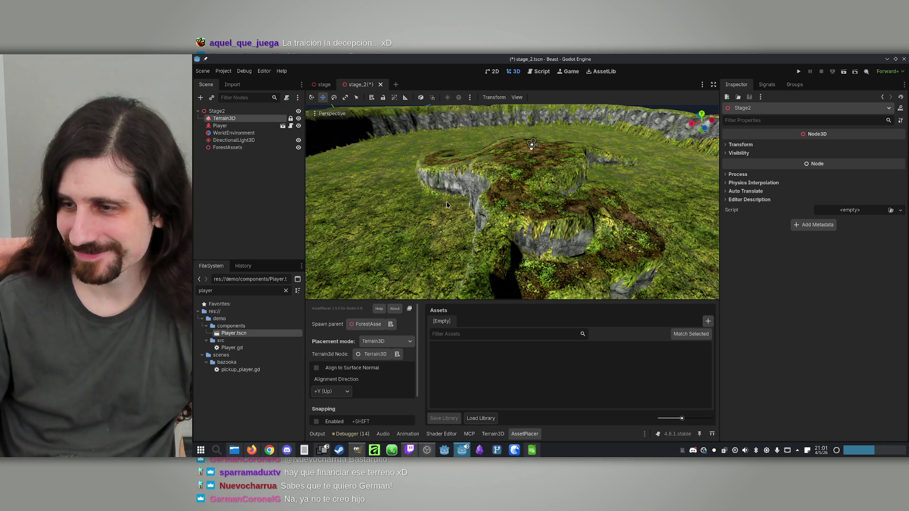
scroll(444, 202, "up", 5)
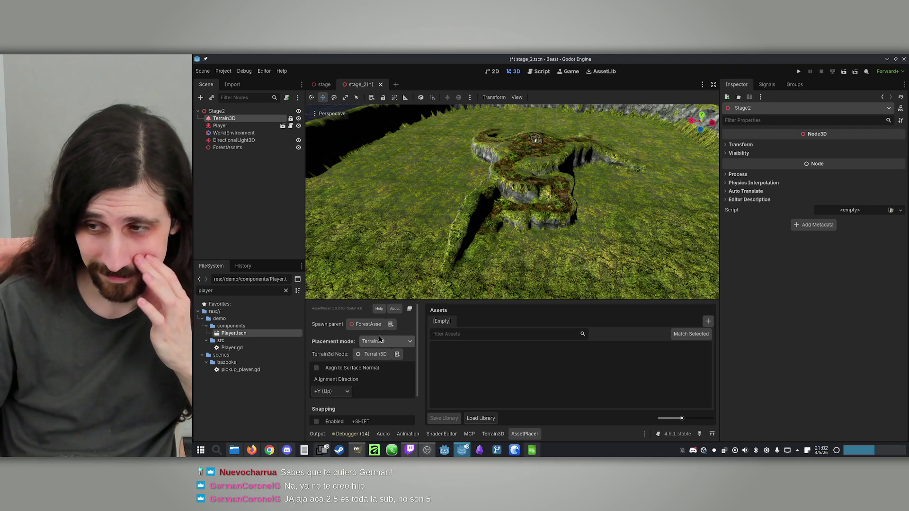
mouse_move(379, 339)
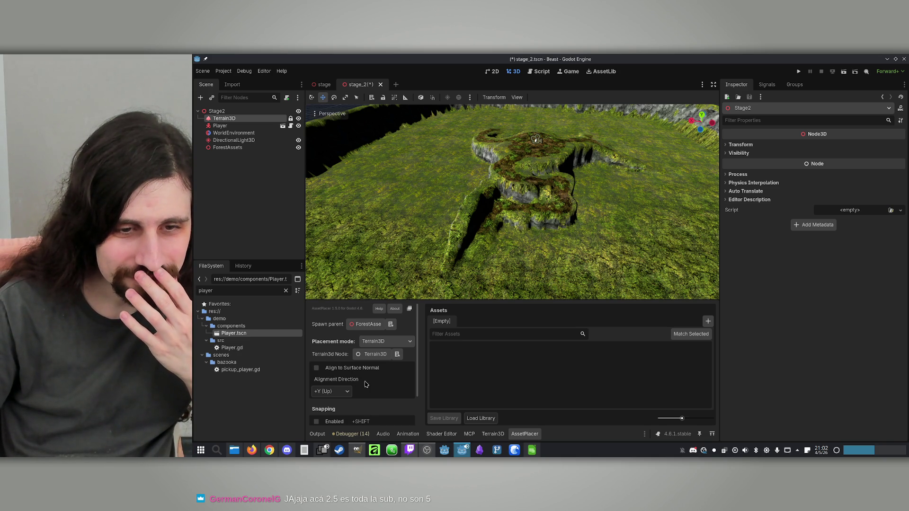
scroll(366, 385, "down", 3)
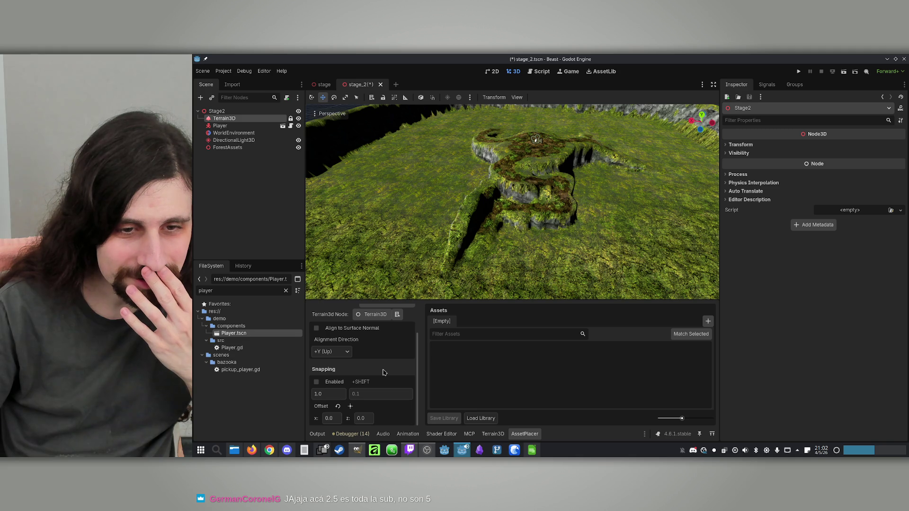
scroll(383, 373, "up", 3)
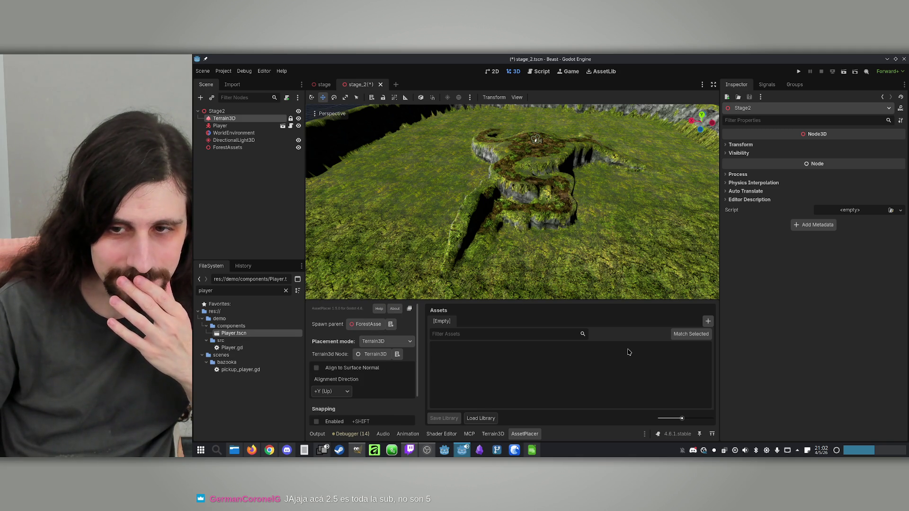
Create a new asset library and save it as Forest1.
left_click(708, 323)
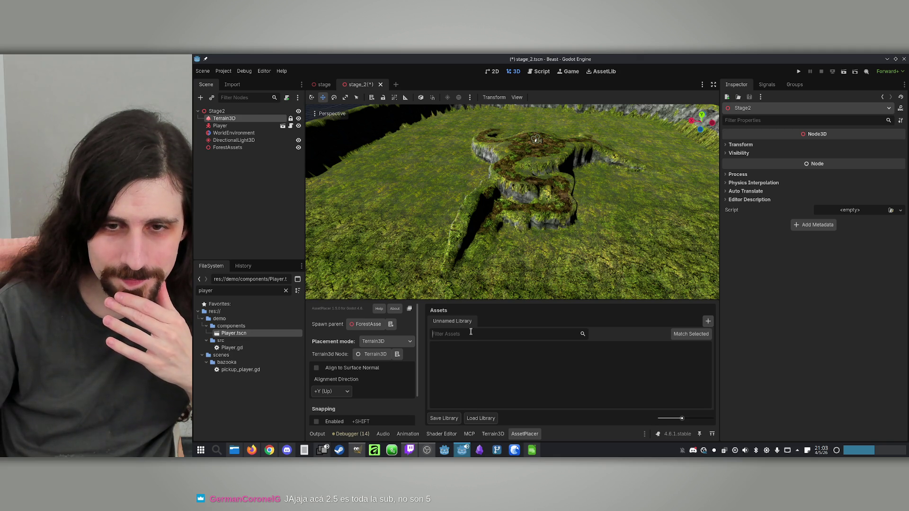
left_click(445, 417)
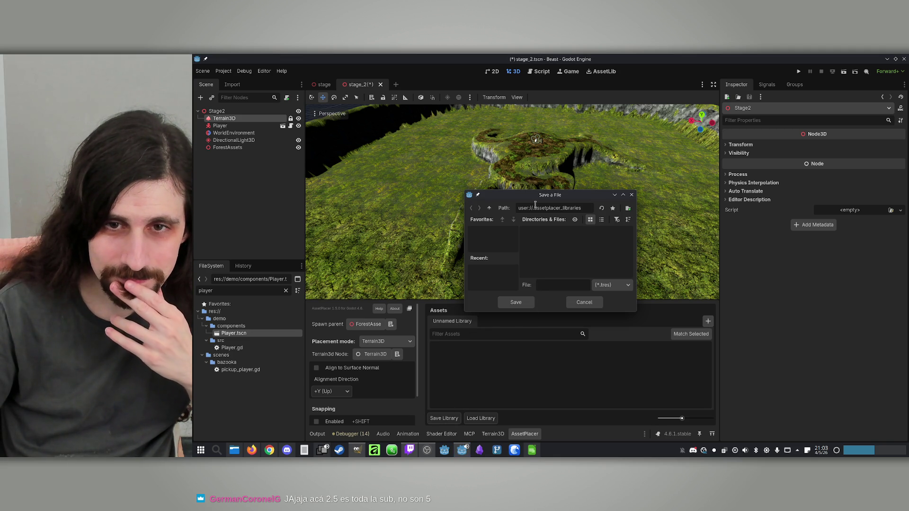
type("Forest1")
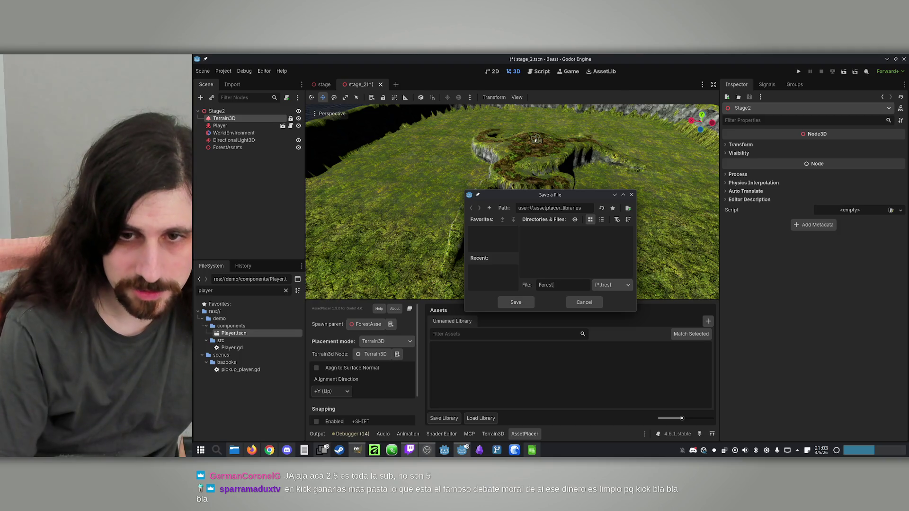
left_click(515, 303)
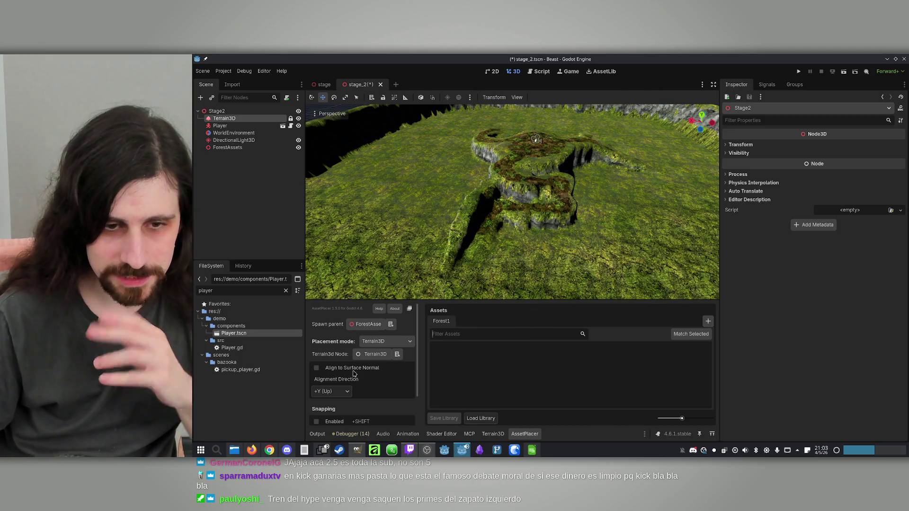
scroll(405, 390, "down", 2)
scroll(405, 389, "up", 2)
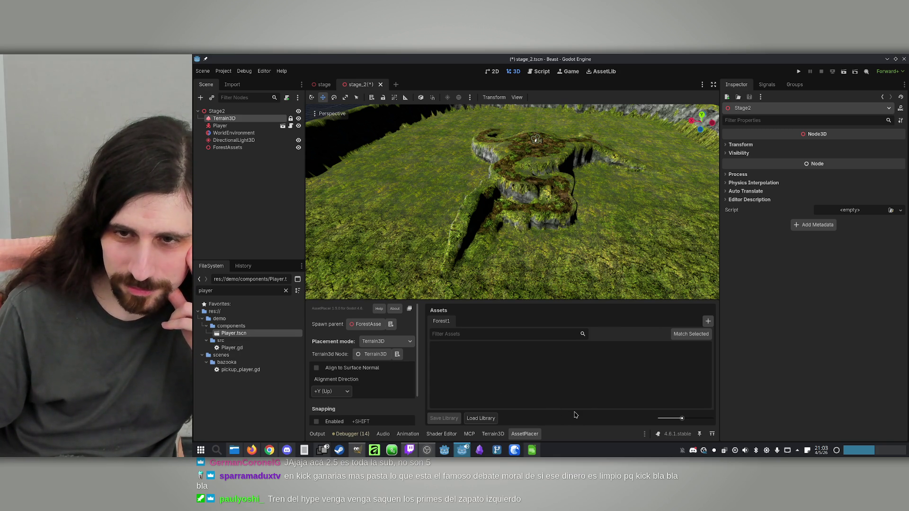
Close the extra unnamed library and clear the FileSystem filter.
left_click(709, 322)
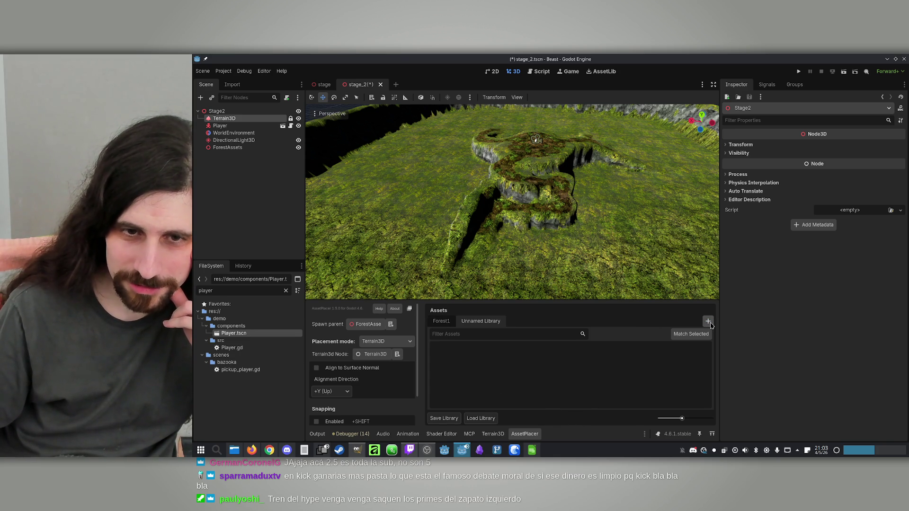
right_click(494, 324)
left_click(519, 329)
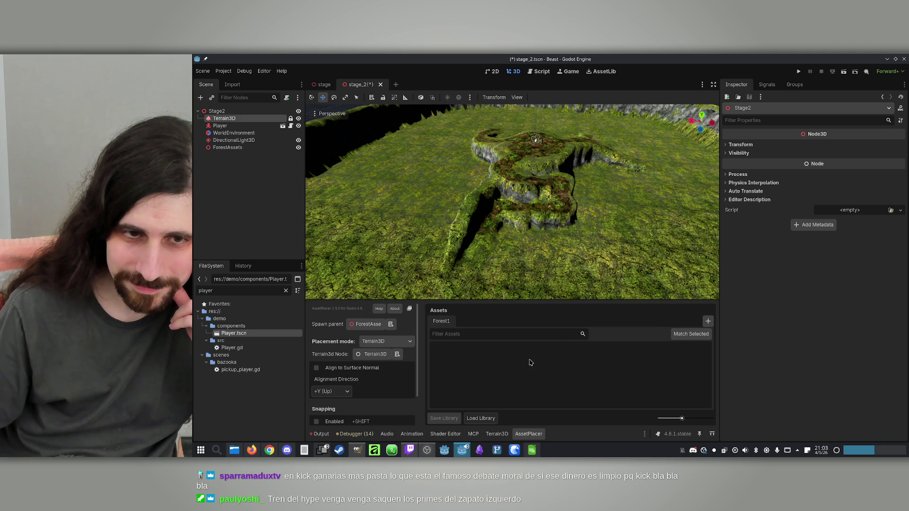
left_click(286, 291)
Collapse the forest asset, sound effects and demo components folders to reach the asset scenes.
left_click(207, 384)
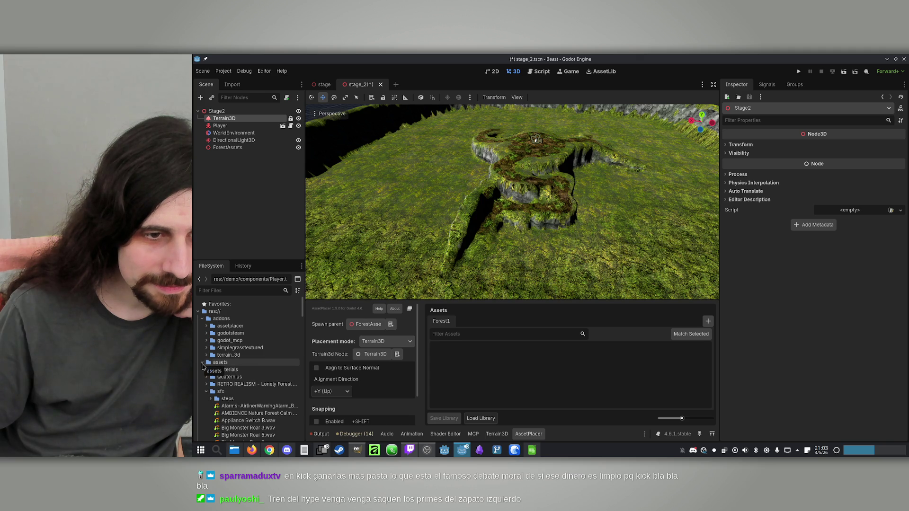
left_click(207, 391)
scroll(207, 415, "down", 3)
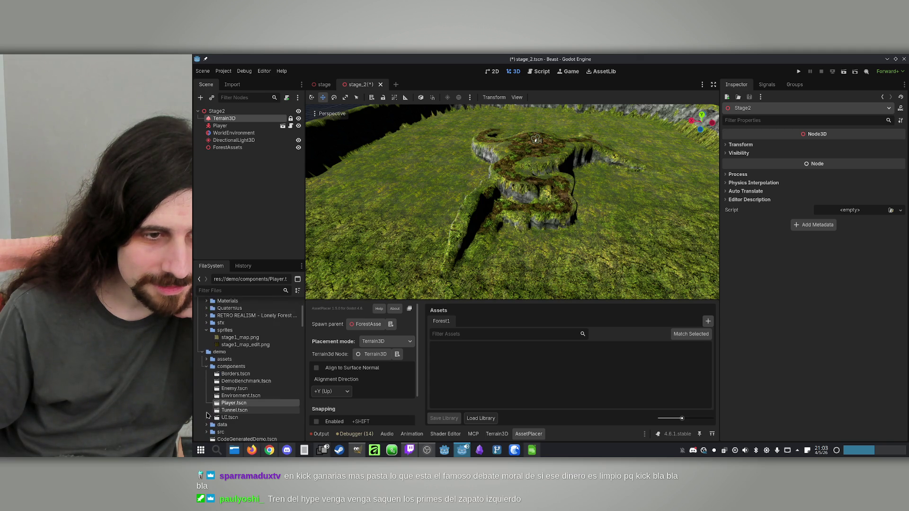
left_click(207, 366)
scroll(199, 363, "down", 2)
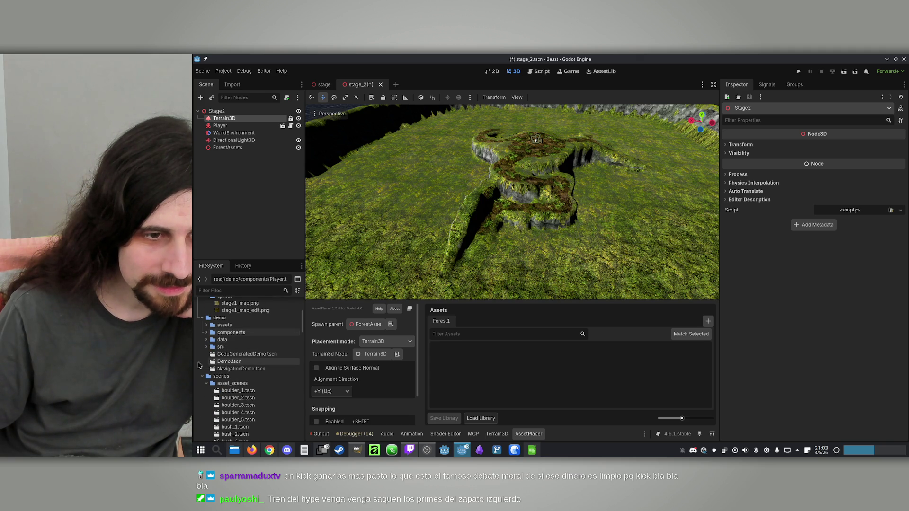
scroll(228, 374, "down", 4)
scroll(247, 369, "down", 10)
scroll(247, 374, "down", 5)
Add tree_1 through tree_4 to the Forest1 library and select tree_1 for placement.
mouse_move(241, 385)
left_mouse_down()
mouse_move(497, 365)
mouse_move(490, 362)
left_mouse_up()
left_click(289, 390)
left_click(247, 407, "shift")
mouse_move(247, 406)
left_mouse_down()
mouse_move(497, 396)
mouse_move(481, 392)
left_mouse_up()
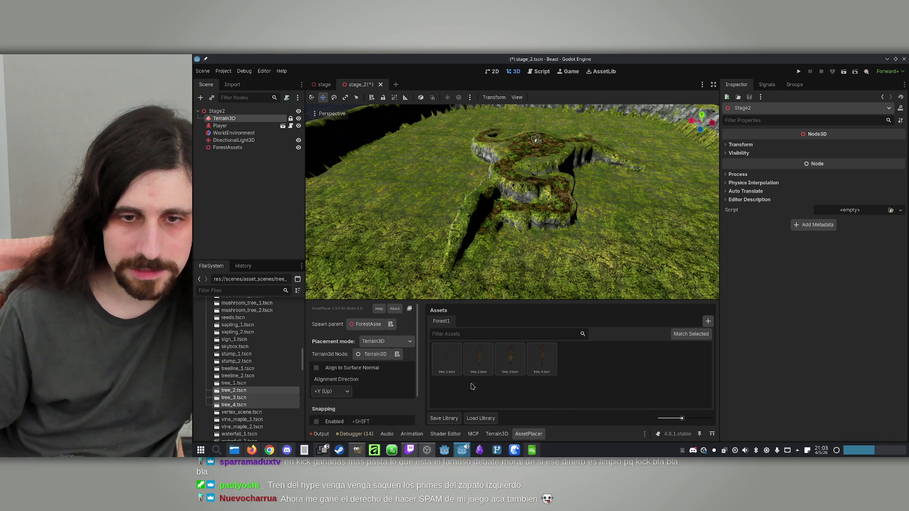
left_click(447, 358)
mouse_move(563, 208)
left_mouse_down()
mouse_move(532, 271)
mouse_move(578, 189)
mouse_move(605, 178)
left_mouse_up()
Place two test tree_1 instances on the terrain, then undo both.
left_click(499, 180)
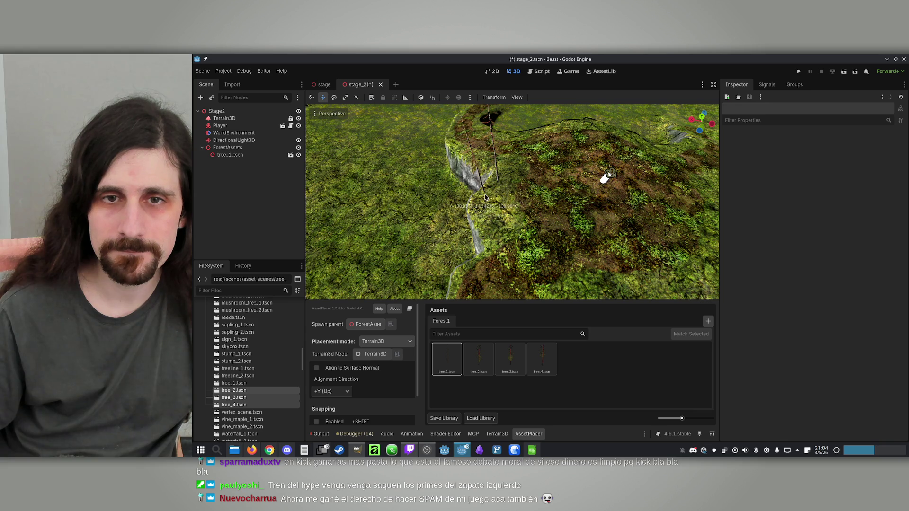
left_click(484, 220)
scroll(483, 220, "up", 5)
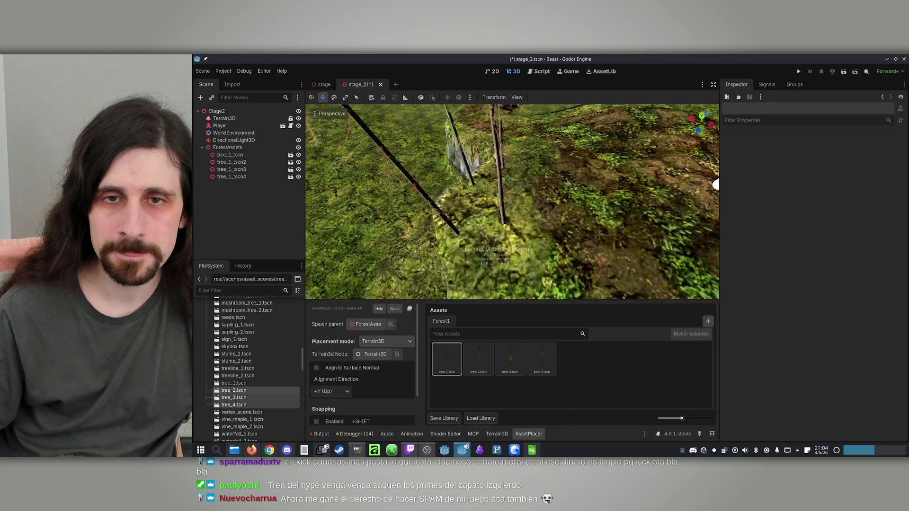
key("ctrl+z")
key("ctrl+z")
scroll(521, 236, "down", 5)
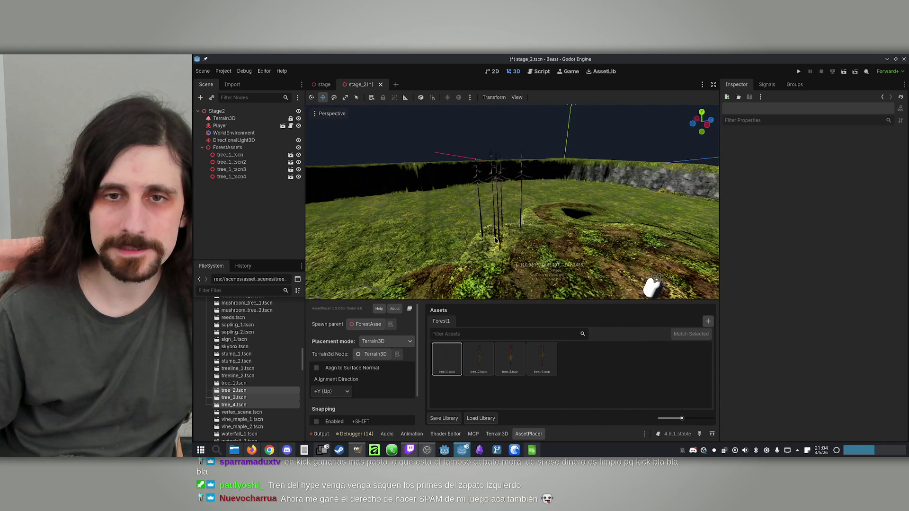
key("ctrl+z")
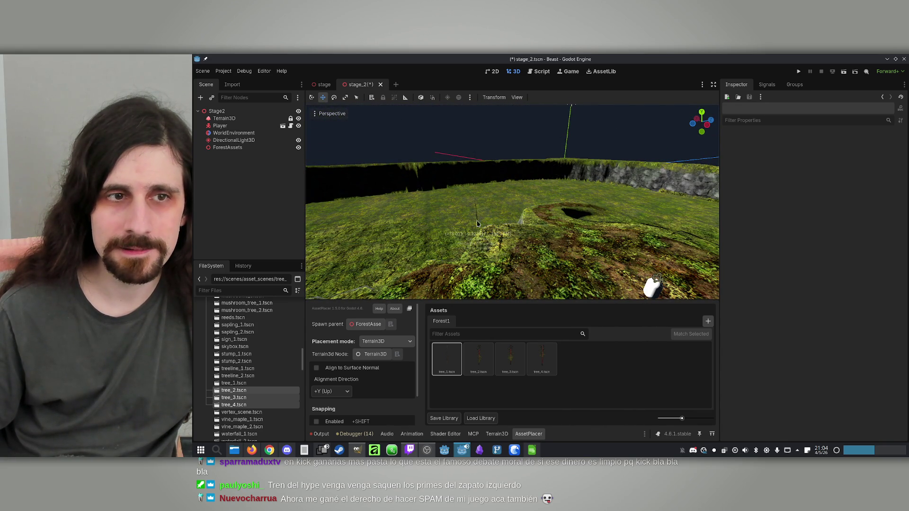
Place several test tree_2 instances and undo them all, leaving ForestAssets empty.
left_click(479, 359)
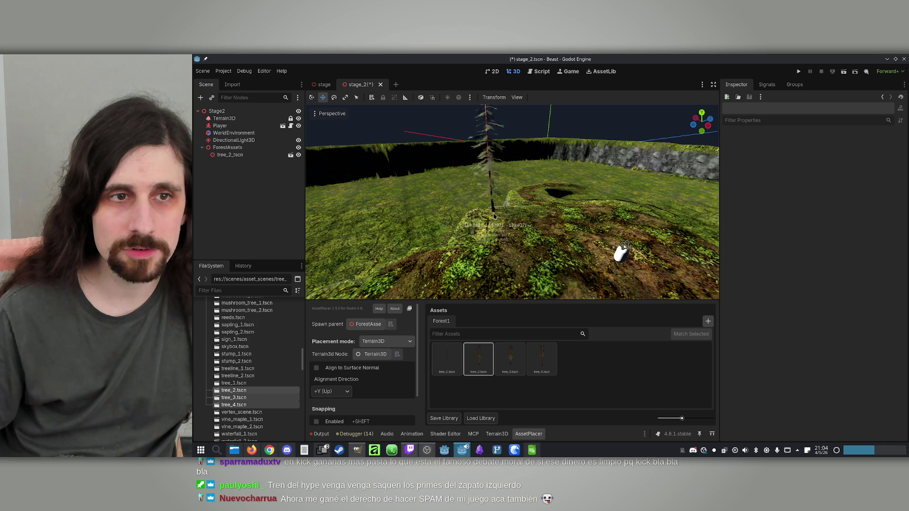
scroll(477, 234, "up", 5)
scroll(533, 199, "down", 3)
left_click(533, 198)
left_click(502, 202)
left_click(457, 216)
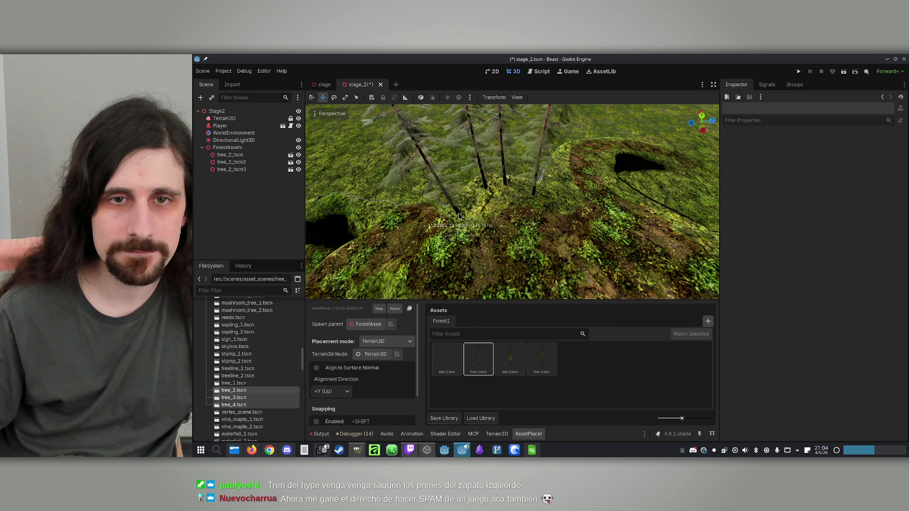
scroll(483, 218, "up", 4)
scroll(483, 218, "down", 4)
key("ctrl+z")
key("ctrl+z")
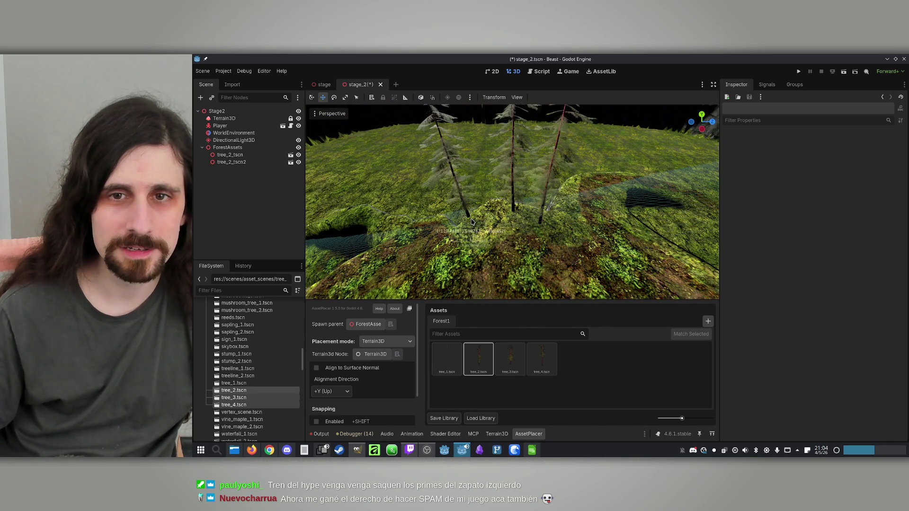
key("ctrl+z")
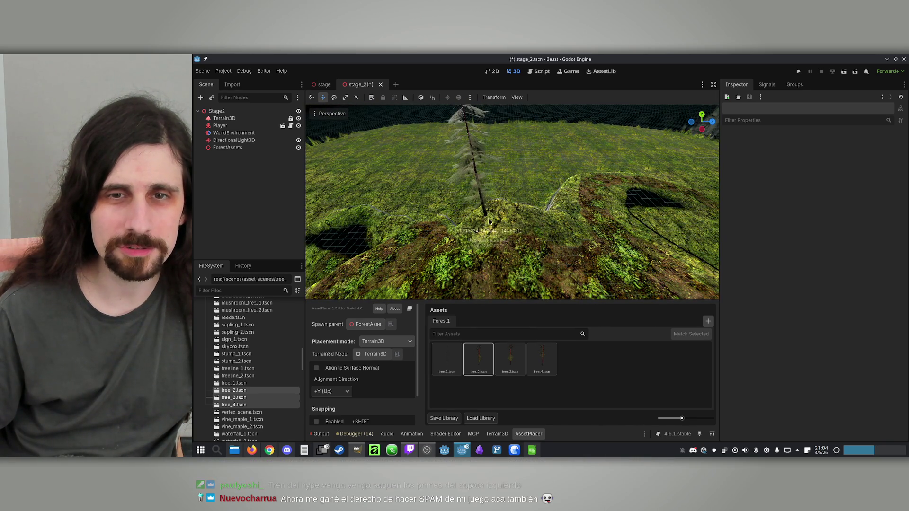
left_click(506, 219)
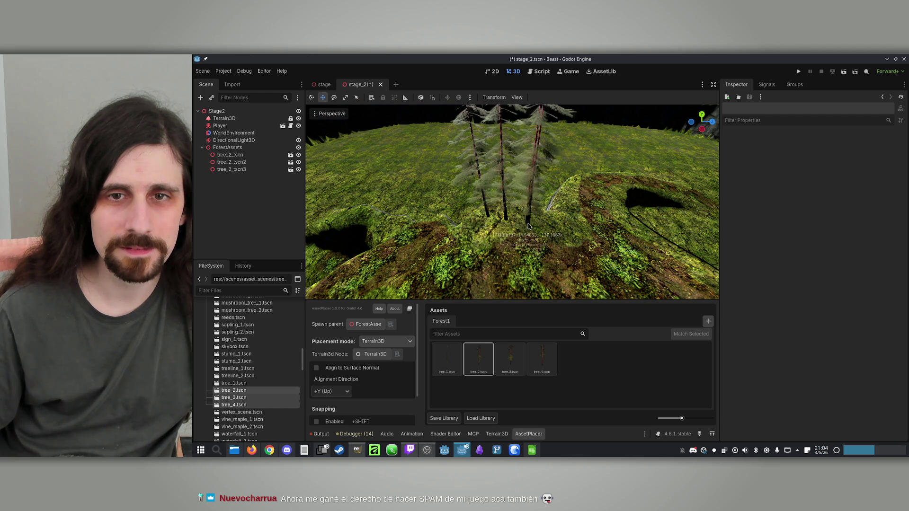
key("ctrl+z")
key("ctrl+z")
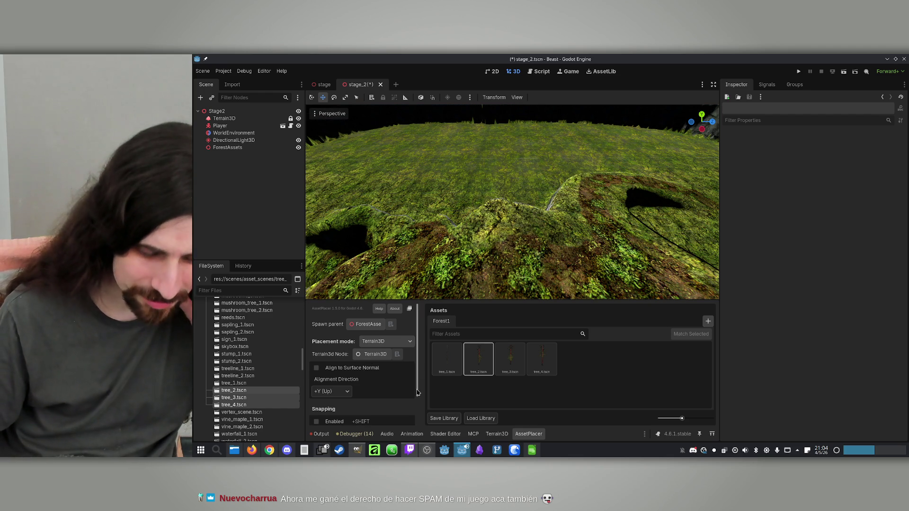
Set the AssetPlacer Snapping Offset X value to 10.0.
scroll(414, 387, "down", 1)
scroll(413, 387, "down", 2)
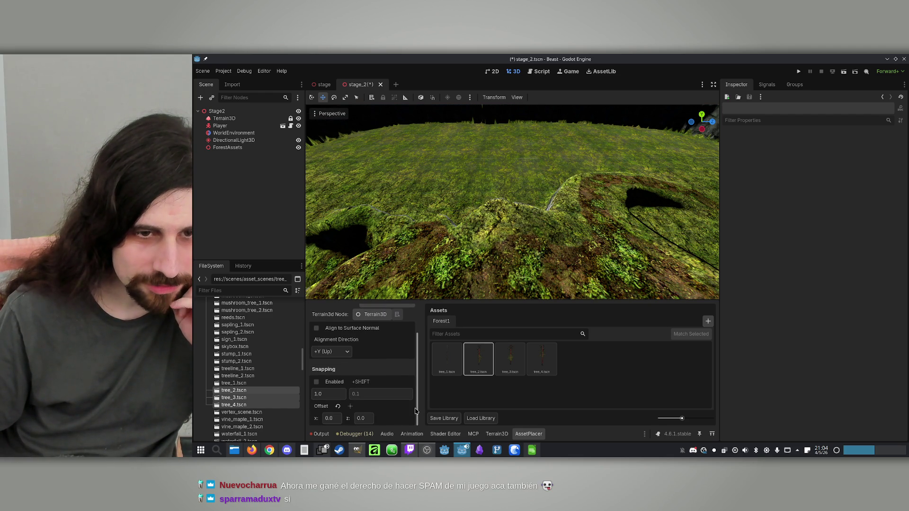
scroll(416, 412, "up", 3)
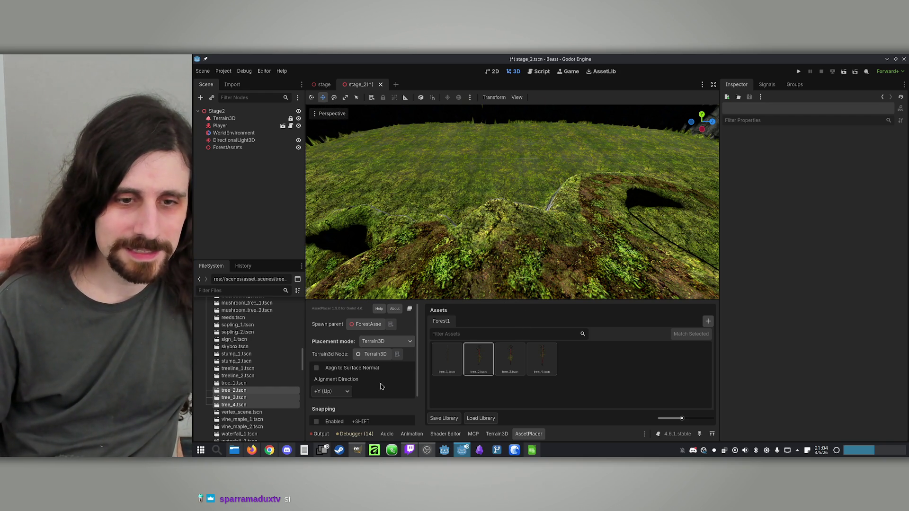
scroll(411, 387, "down", 1)
scroll(409, 378, "down", 2)
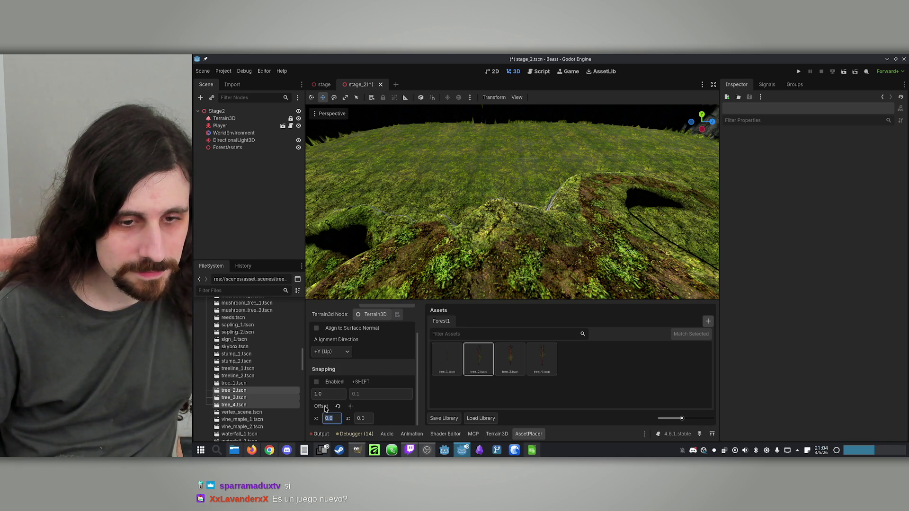
type("0")
key("Return")
Place two tree_2 instances with the 10.0 offset, then undo them.
left_click(490, 218)
left_click(510, 223)
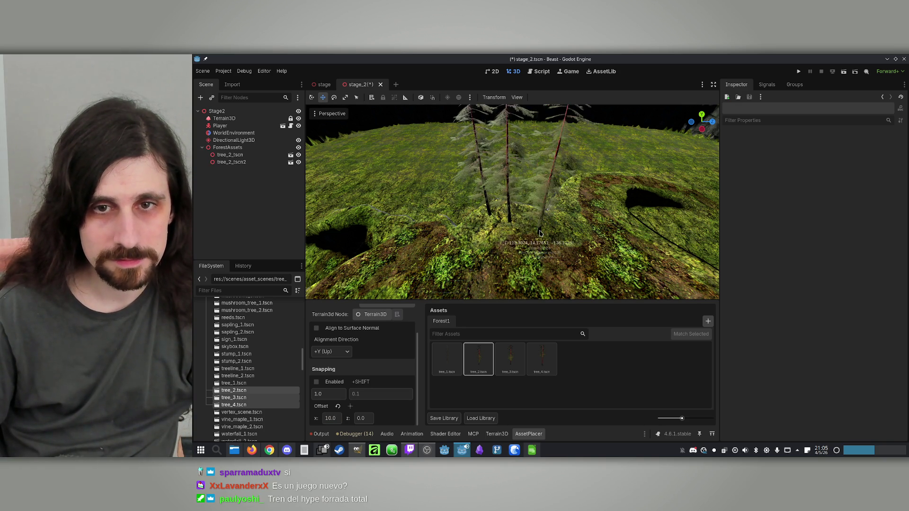
key("ctrl+z")
key("ctrl+z")
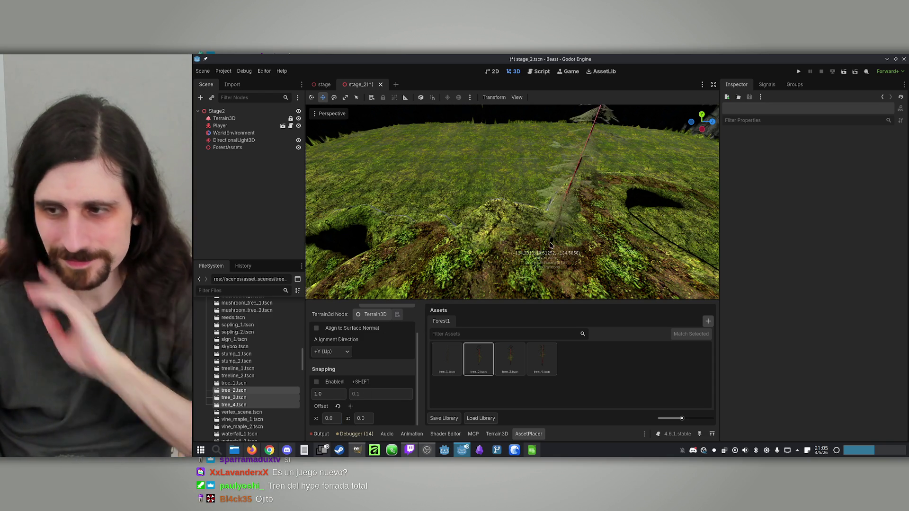
scroll(481, 218, "up", 3)
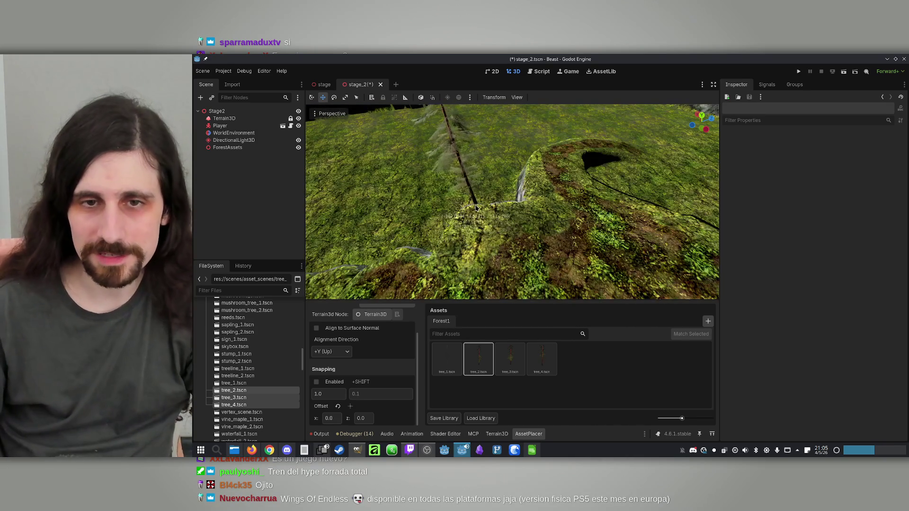
Place more tree_2 instances across the hillside and ridge with zero offset.
left_click(505, 214)
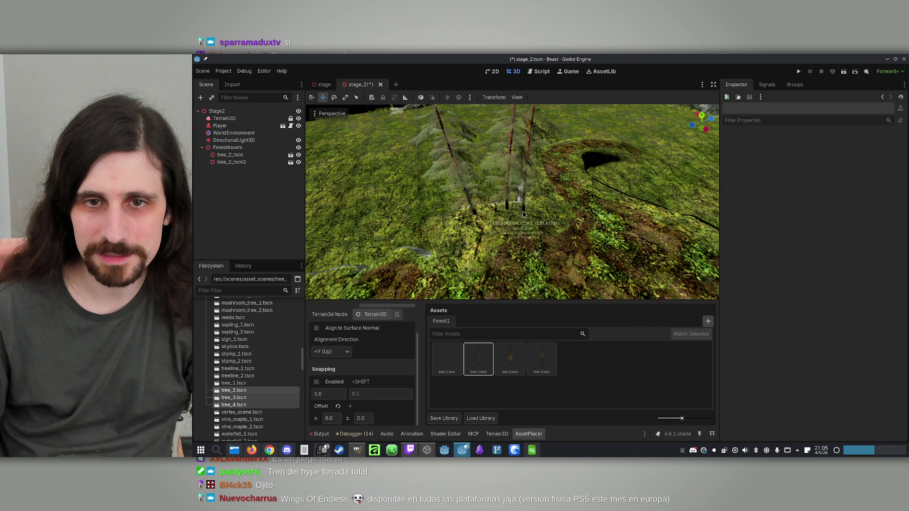
left_click(540, 204)
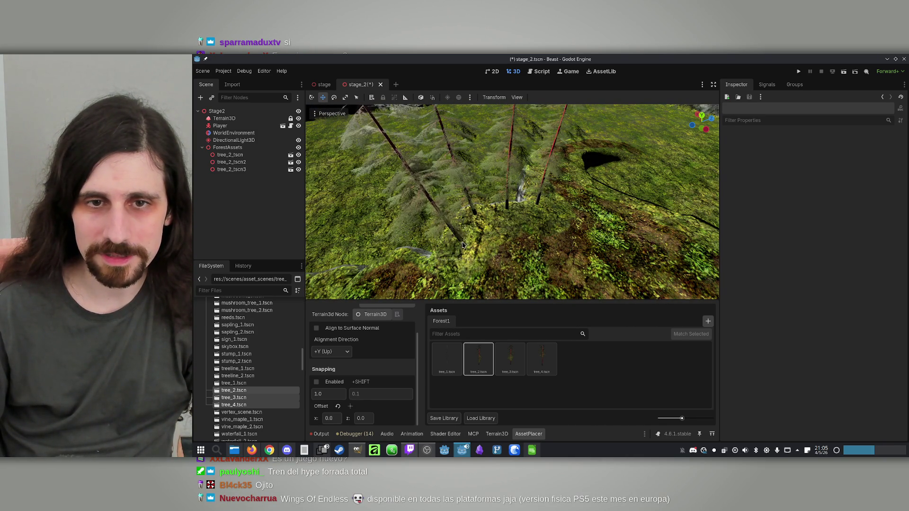
left_click(454, 253)
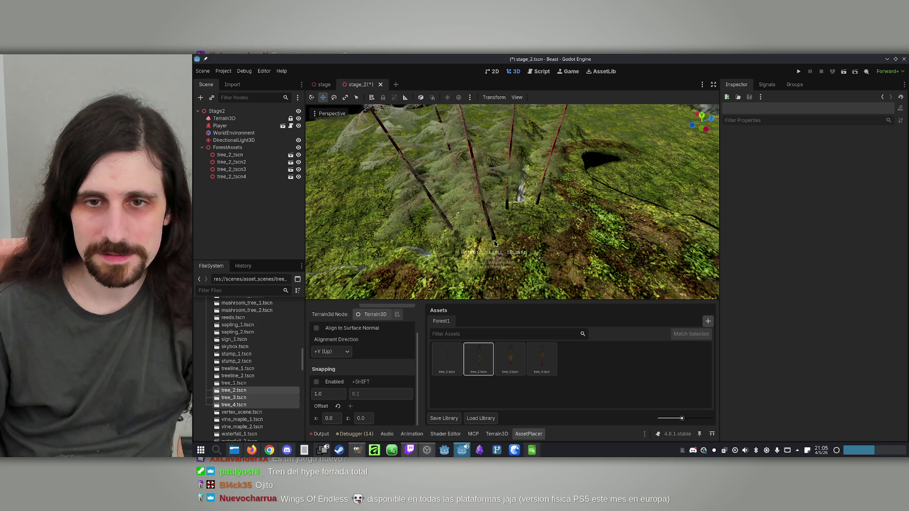
mouse_move(512, 234)
left_mouse_down()
mouse_move(517, 139)
mouse_move(335, 178)
mouse_move(540, 196)
left_mouse_up()
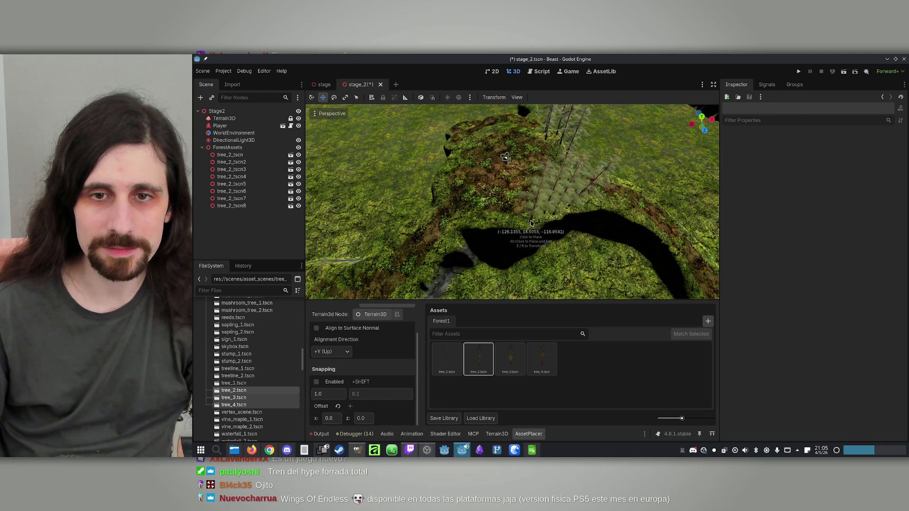
Place one more tree_2 on the ridge, then switch between the tree_3 and tree_4 tiles.
left_click(503, 223)
left_click_drag(503, 223, 531, 215)
mouse_move(501, 147)
left_mouse_down()
mouse_move(550, 201)
mouse_move(697, 291)
left_mouse_up()
left_click(511, 358)
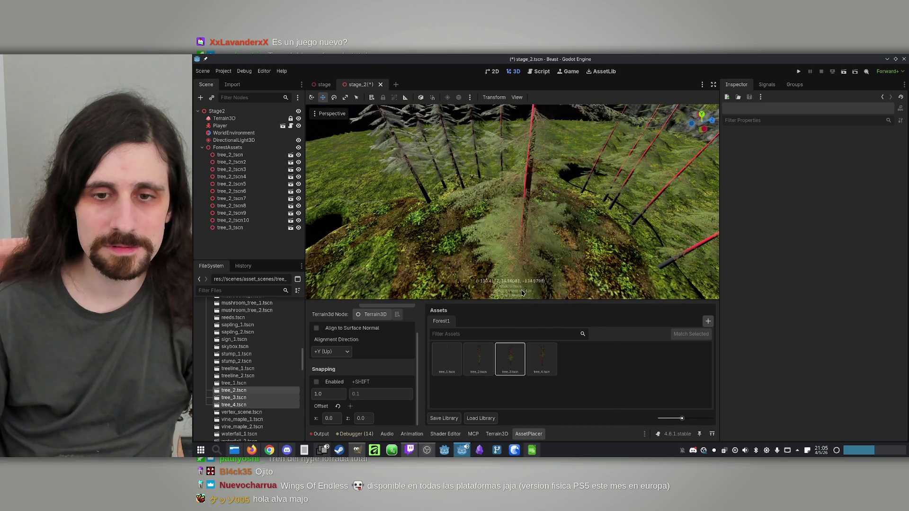
left_click(545, 359)
scroll(489, 190, "up", 10)
scroll(479, 201, "up", 5)
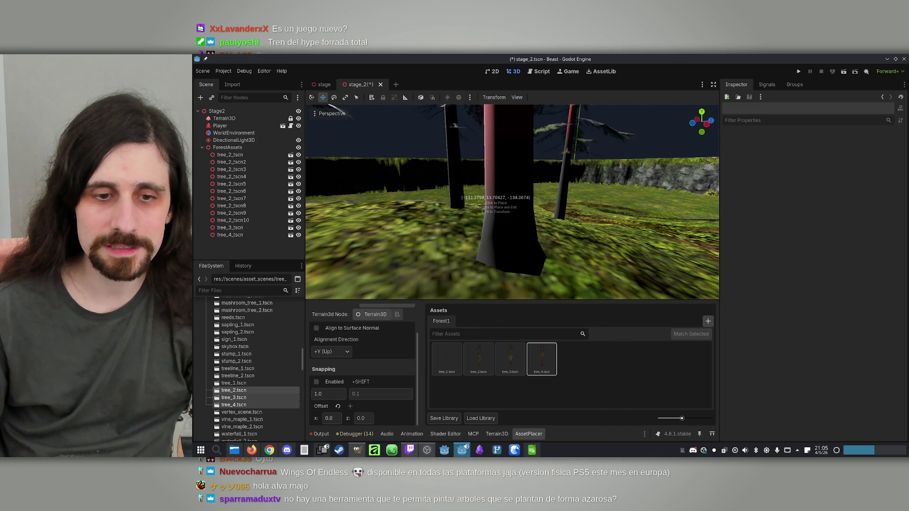
scroll(496, 199, "down", 3)
left_click(510, 359)
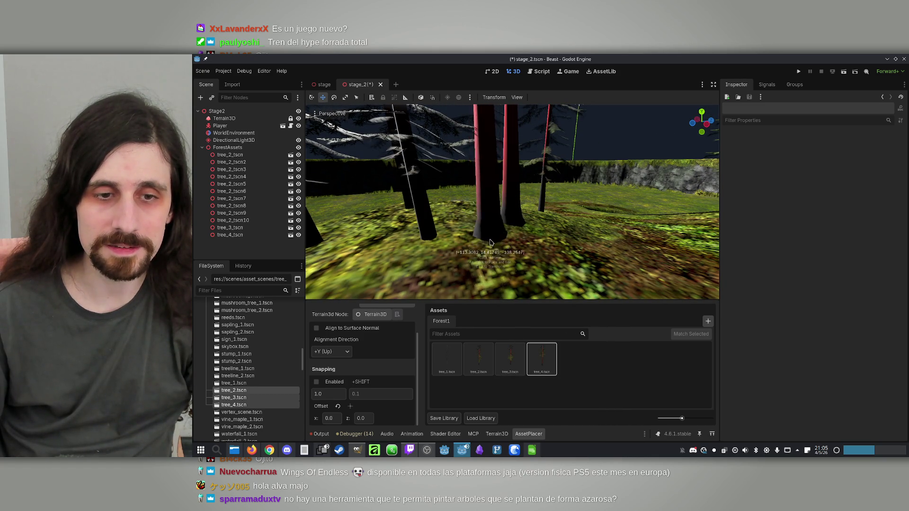
scroll(490, 244, "down", 4)
scroll(494, 221, "down", 3)
scroll(497, 227, "up", 6)
scroll(501, 232, "down", 5)
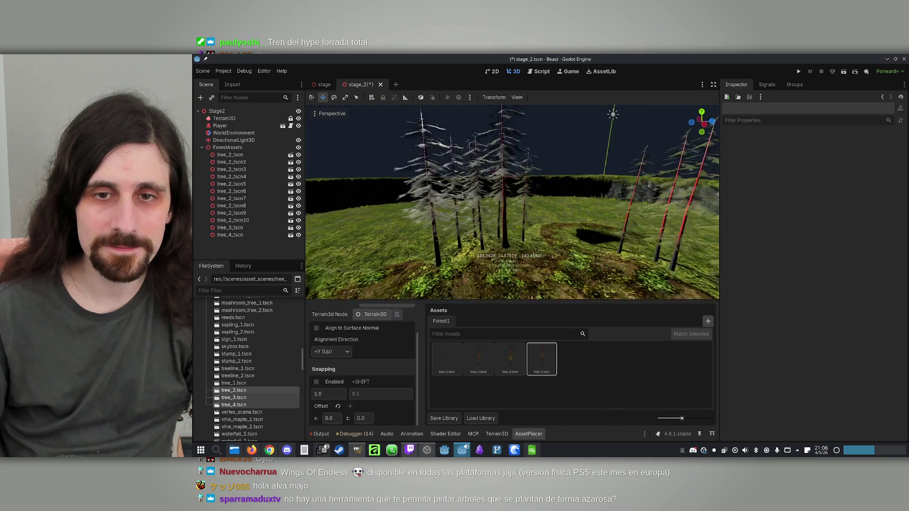
scroll(534, 257, "up", 5)
Place tree_4 and tree_3 instances across the slope and ridge.
left_click(451, 257)
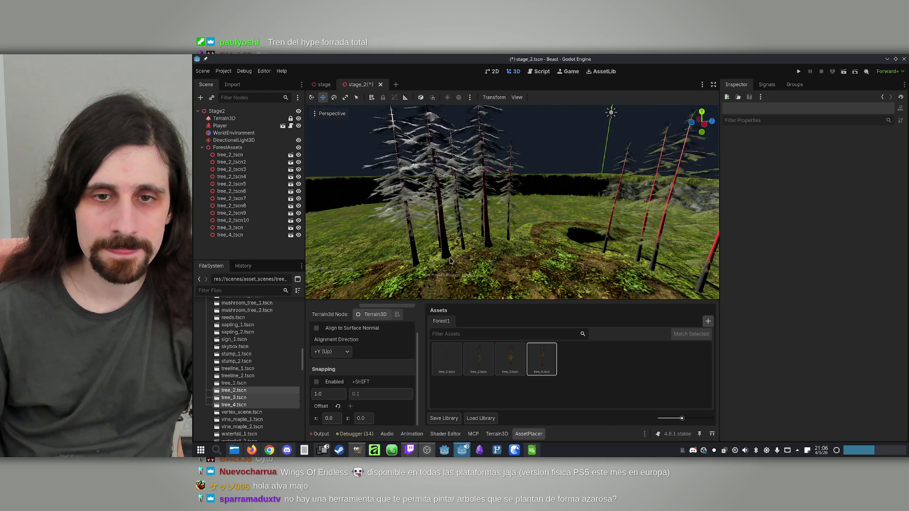
left_click_drag(471, 255, 493, 242)
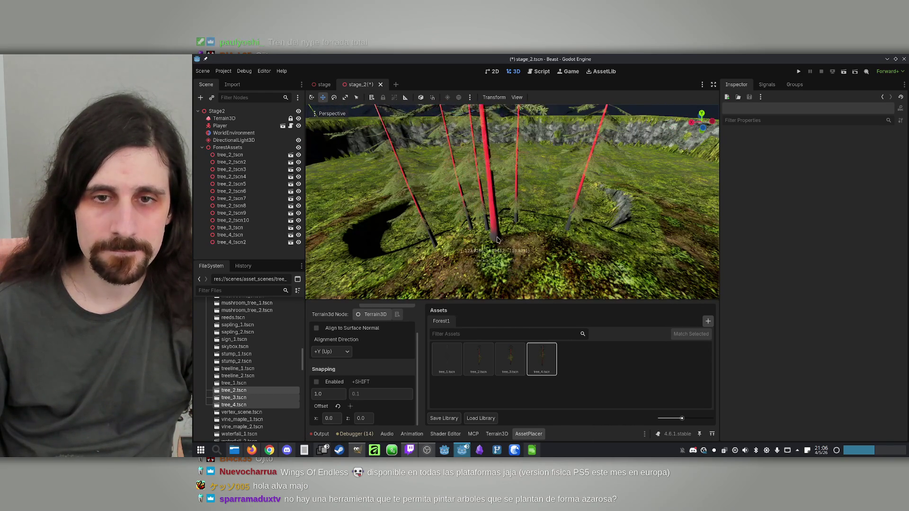
left_click(507, 238)
left_click(550, 230)
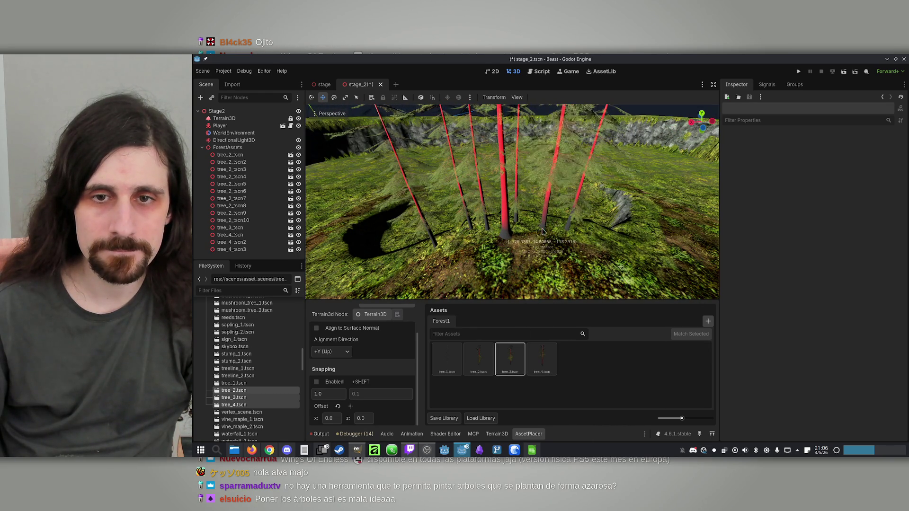
left_click(572, 251)
mouse_move(580, 242)
left_mouse_down()
mouse_move(491, 247)
mouse_move(537, 216)
left_mouse_up()
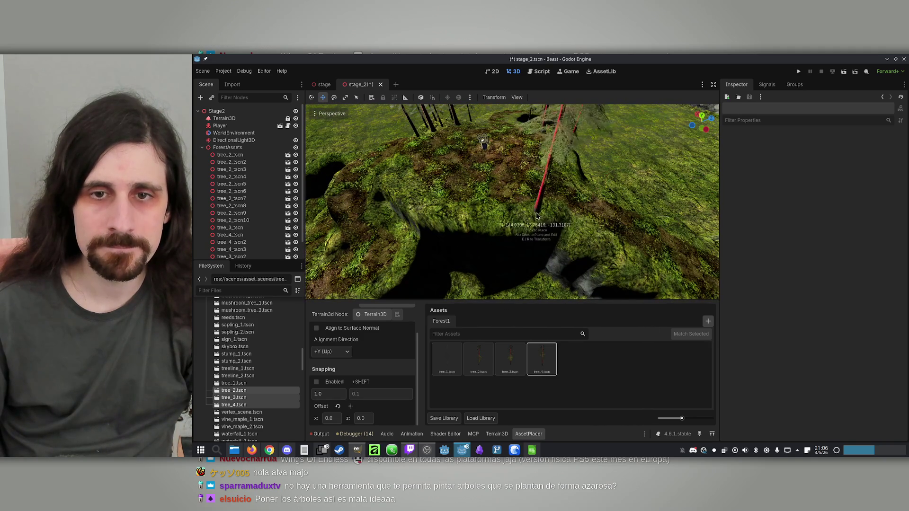
left_click(488, 213)
left_click(521, 211)
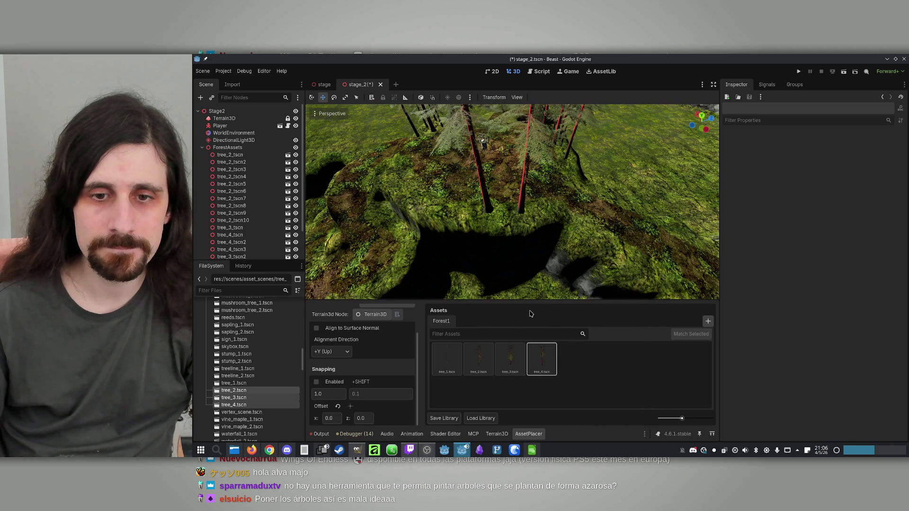
Place a couple of trees rotated by dragging while placing, then select tree_4.
left_click(478, 359)
left_click_drag(510, 218, 535, 219)
left_click(511, 359)
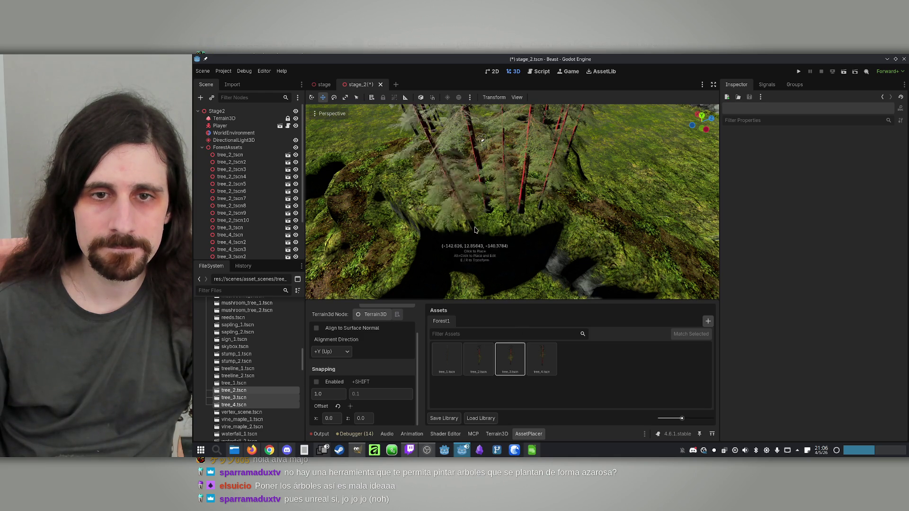
mouse_move(466, 211)
left_mouse_down()
mouse_move(436, 213)
mouse_move(429, 226)
mouse_move(552, 159)
left_mouse_up()
scroll(428, 227, "up", 1)
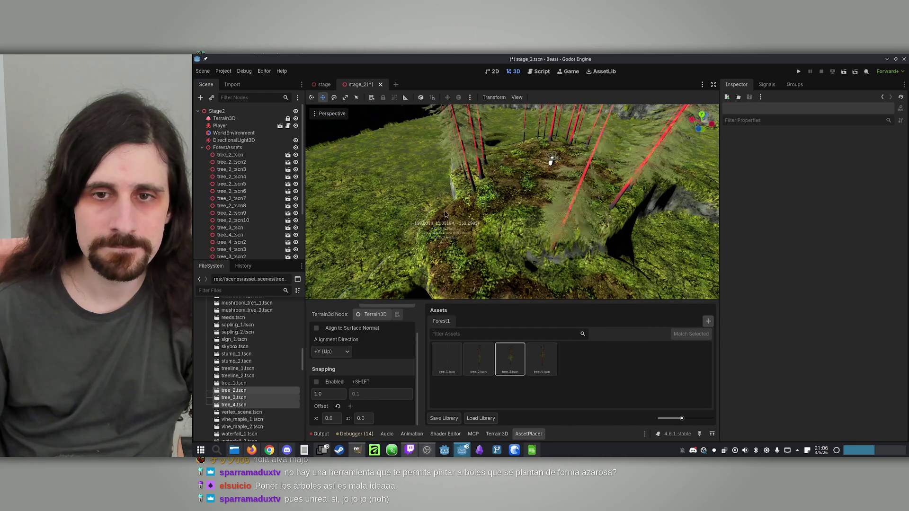
left_click(540, 353)
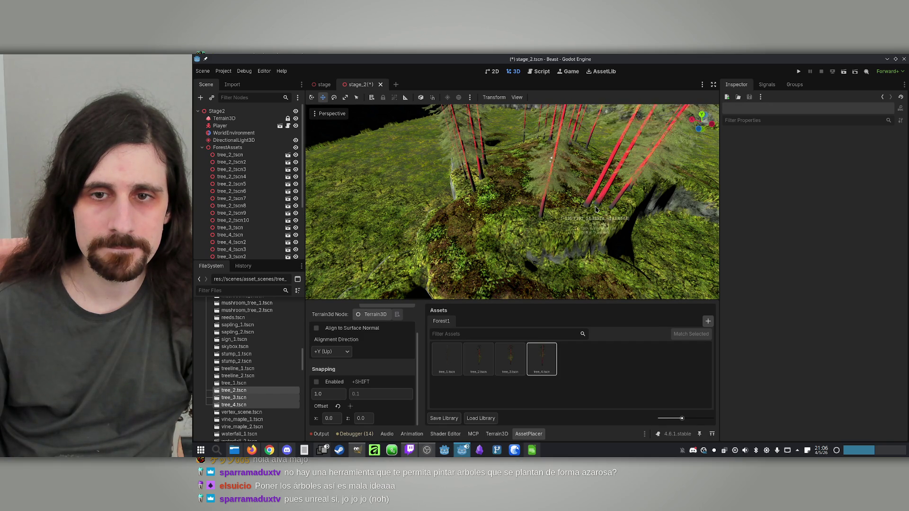
mouse_move(582, 223)
left_mouse_down()
mouse_move(554, 215)
mouse_move(545, 220)
mouse_move(552, 228)
mouse_move(540, 222)
mouse_move(549, 220)
mouse_move(552, 232)
mouse_move(452, 241)
left_mouse_up()
left_click_drag(553, 231, 553, 231)
left_click(259, 381, "ctrl")
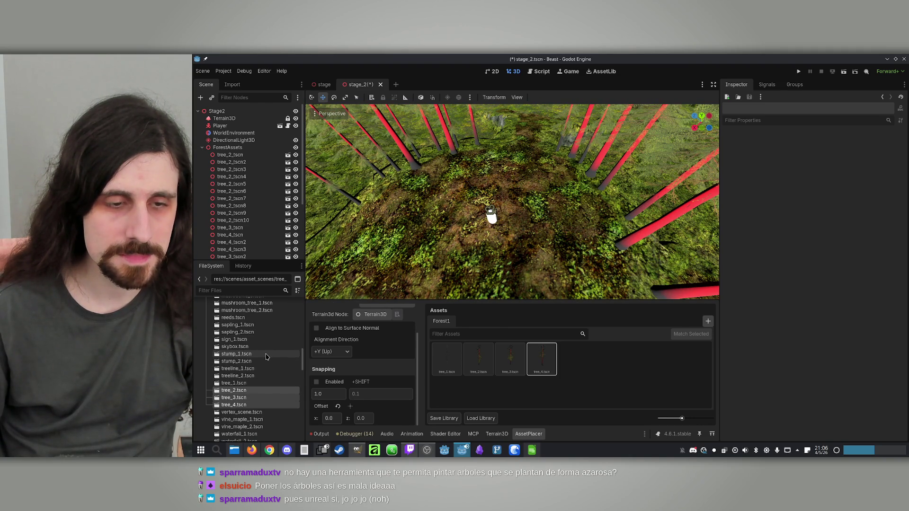
Add bush_2 and bush_3 to the Forest1 library and select bush_3 for placement.
left_click(266, 357)
scroll(259, 367, "up", 3)
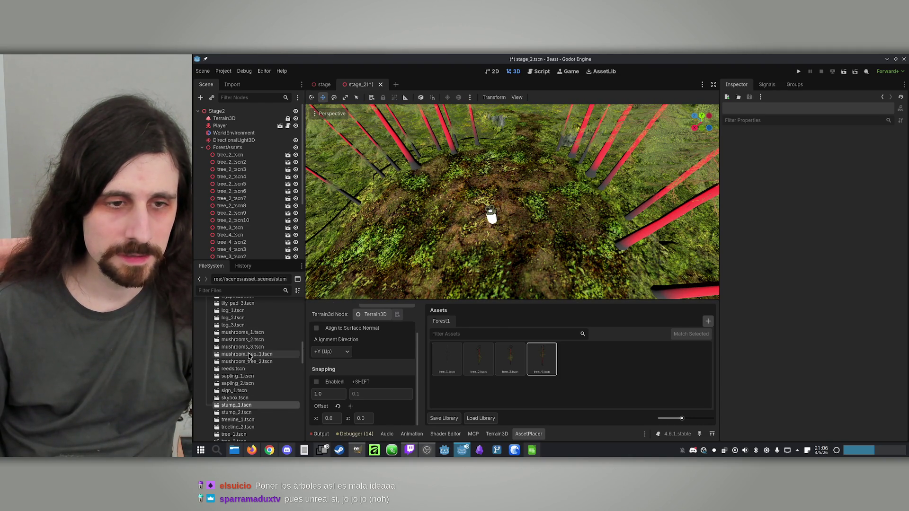
scroll(251, 357, "up", 9)
scroll(251, 352, "up", 1)
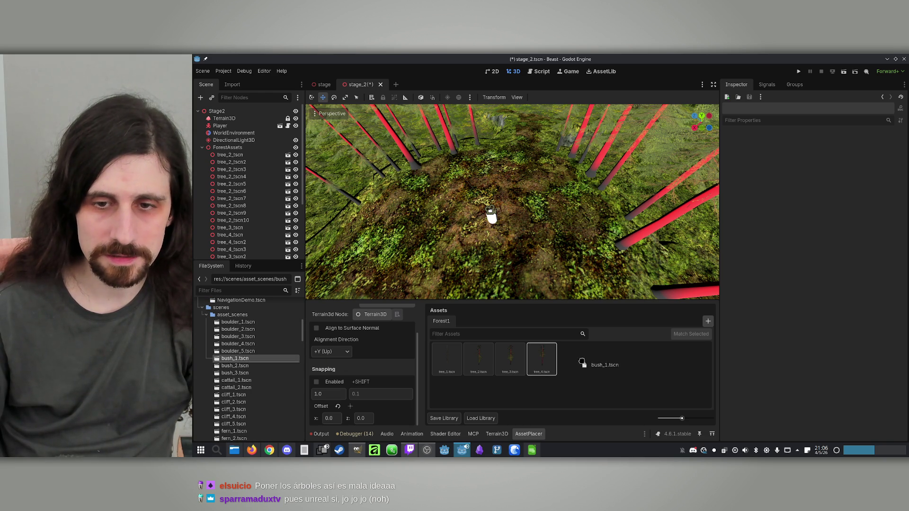
left_click_drag(251, 370, 607, 366)
left_click_drag(242, 372, 636, 361)
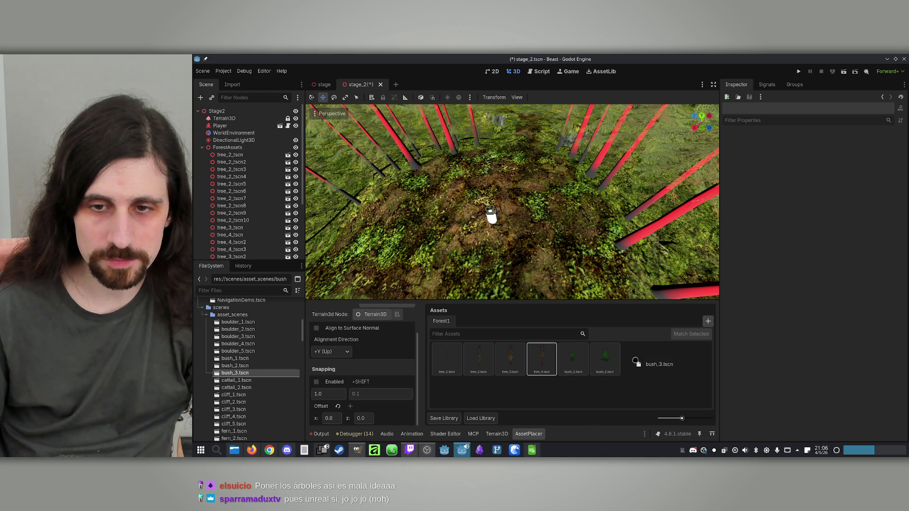
left_click(636, 360)
Place a bush_3 shrub on the terrain between the trees.
scroll(491, 213, "up", 3)
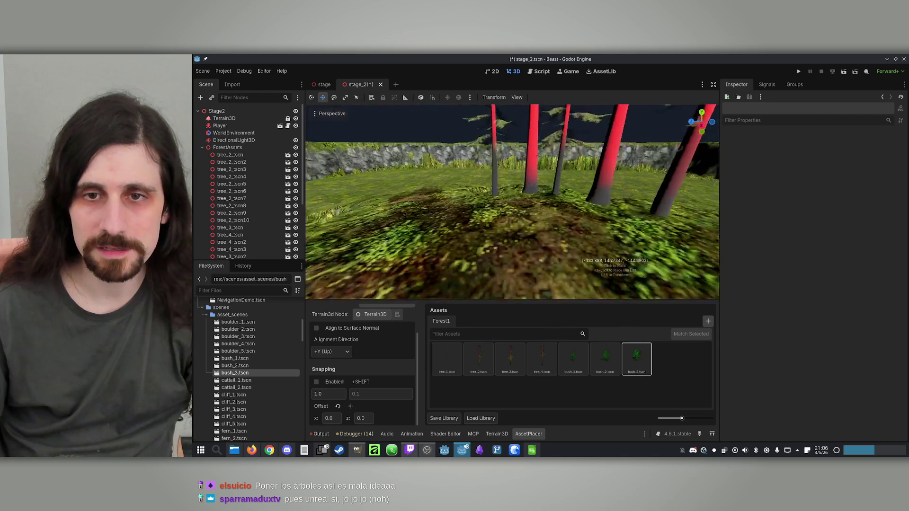
scroll(484, 249, "down", 3)
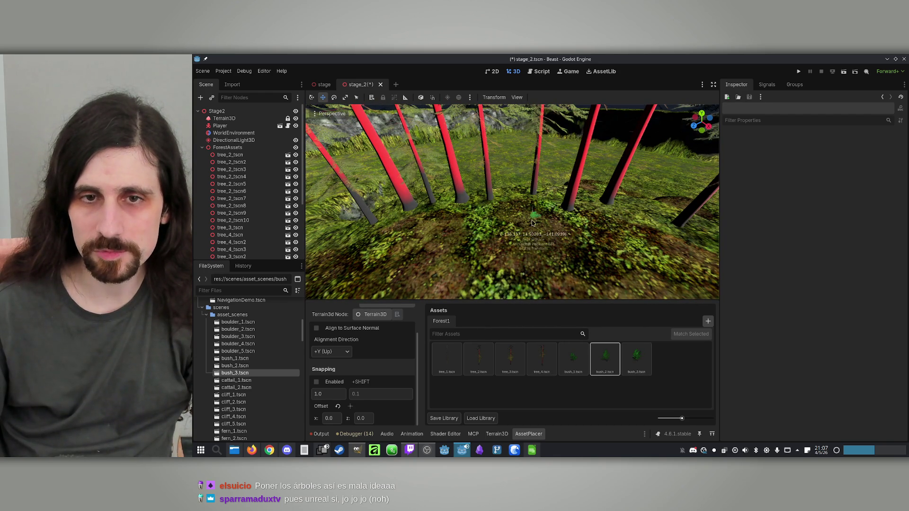
scroll(505, 208, "up", 3)
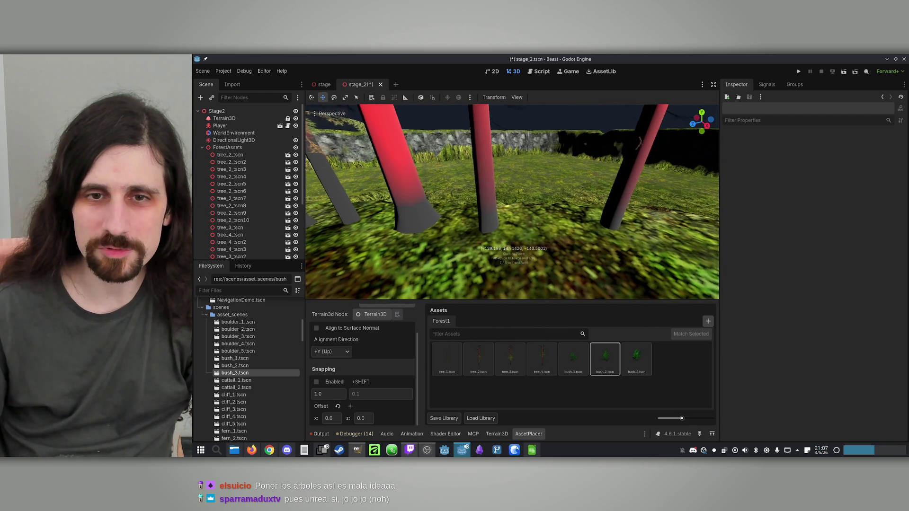
scroll(512, 242, "up", 2)
scroll(519, 238, "down", 3)
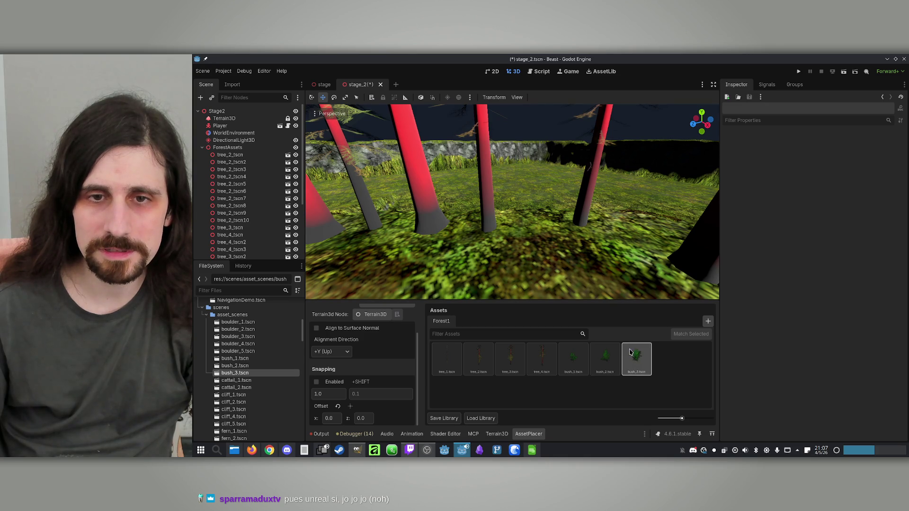
left_click(519, 244)
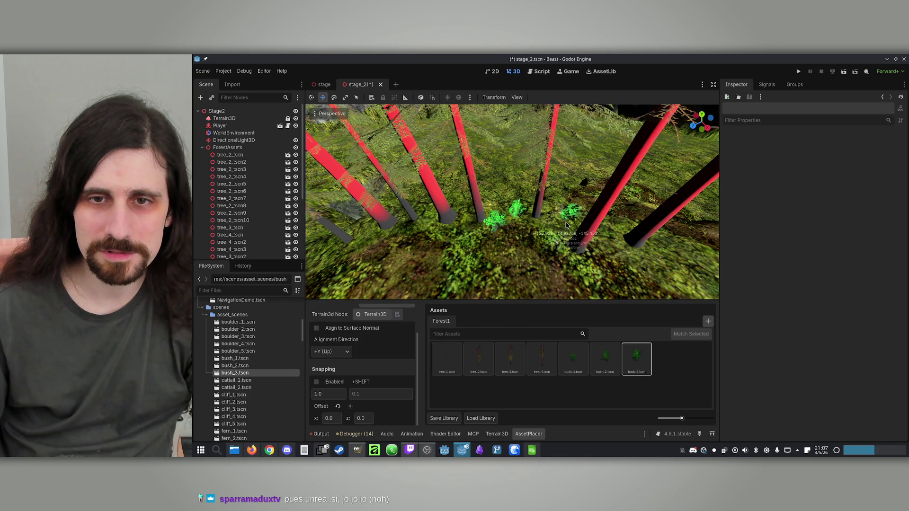
mouse_move(555, 245)
left_mouse_down()
mouse_move(488, 244)
mouse_move(520, 248)
left_mouse_up()
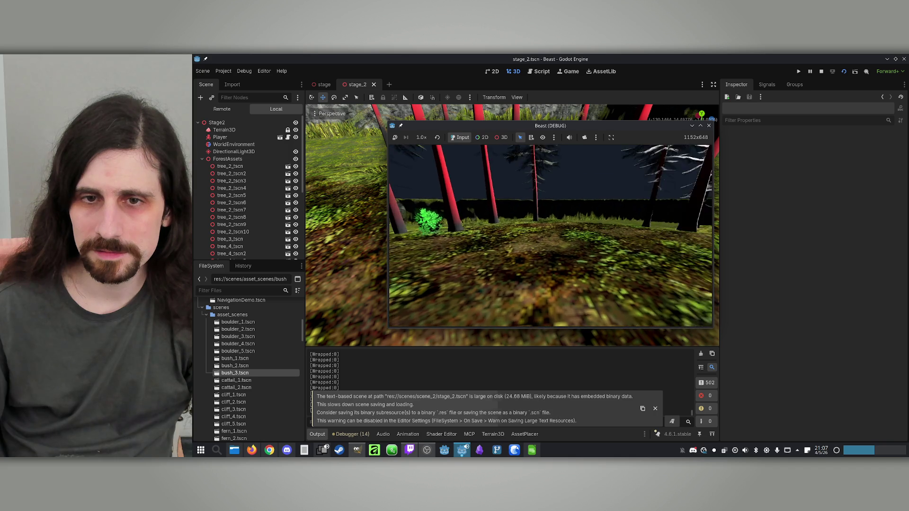
Walk the game camera forward and back past the bushes, then close the Beast (DEBUG) window.
key("w")
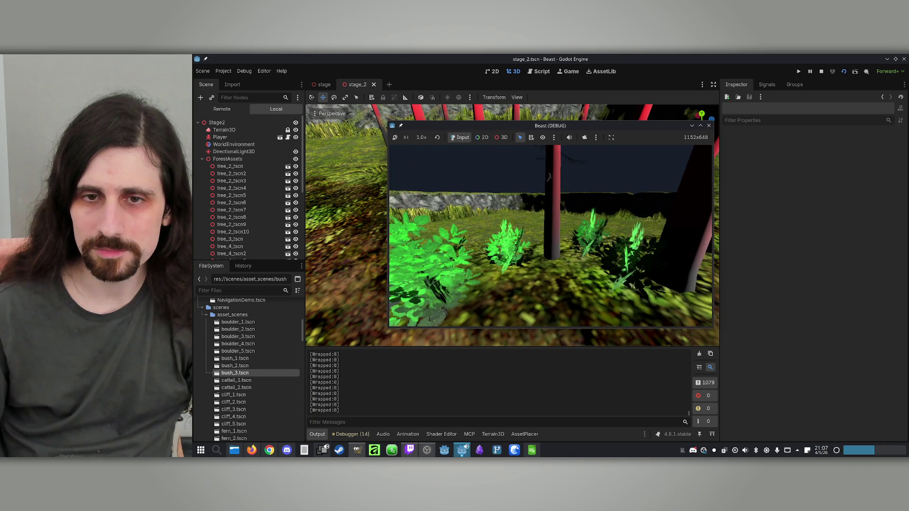
key("s")
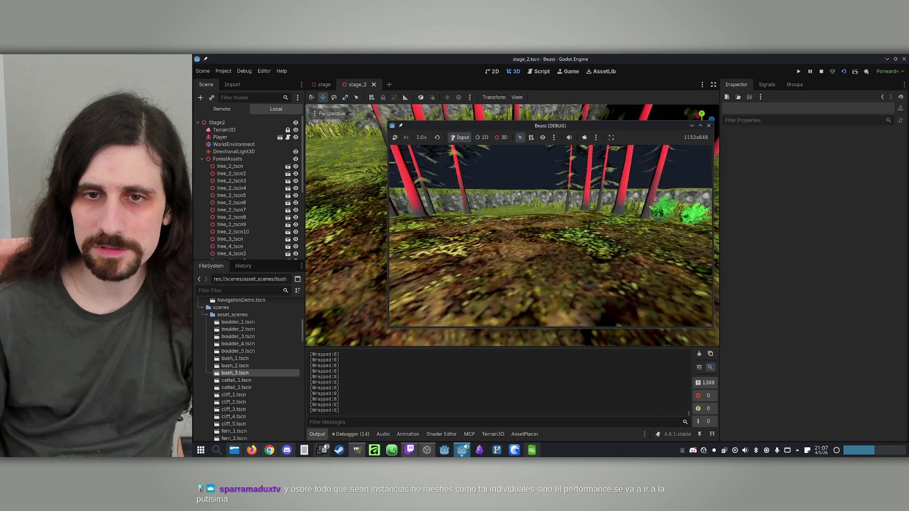
key("w")
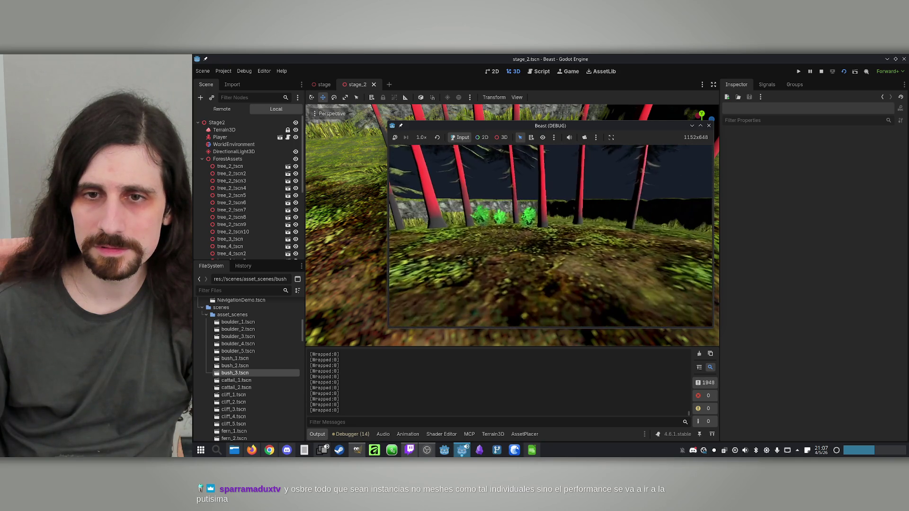
key("super")
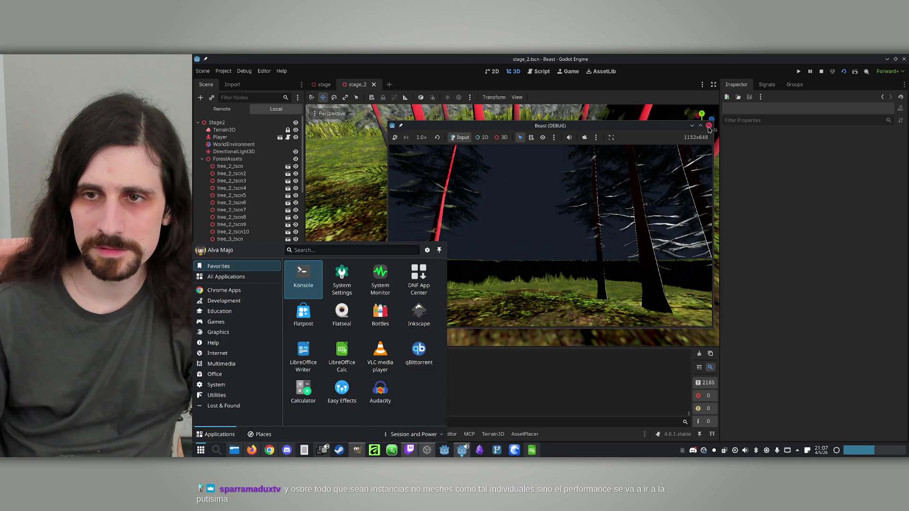
left_click(709, 126)
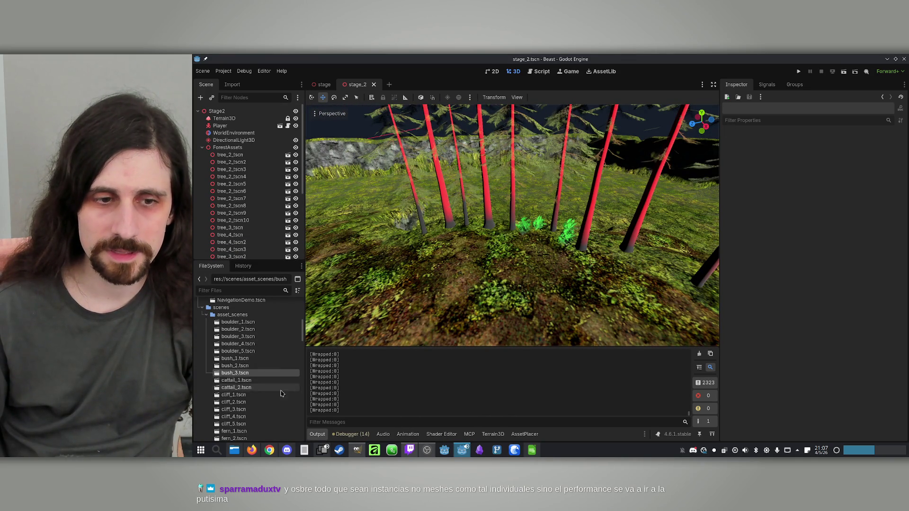
Bring up the AssetPlacer panel below the stage_2 viewport.
left_click(524, 435)
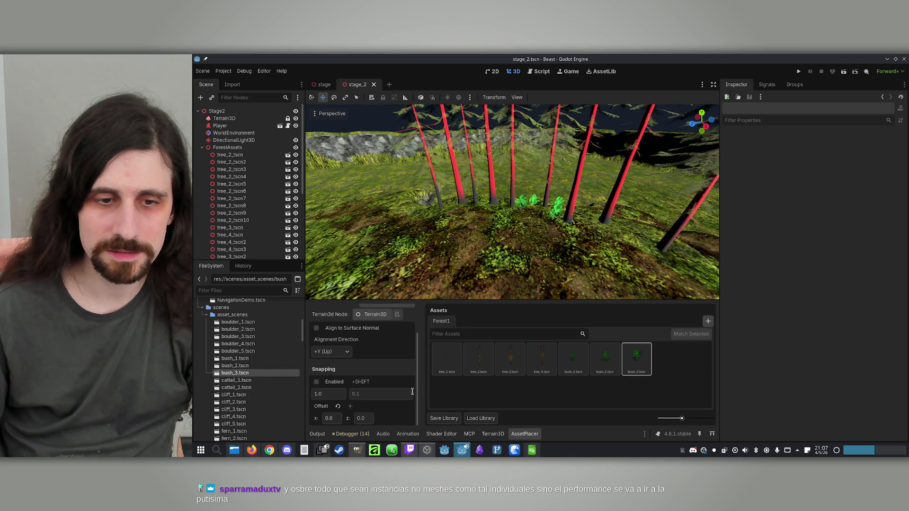
left_click_drag(419, 407, 413, 348)
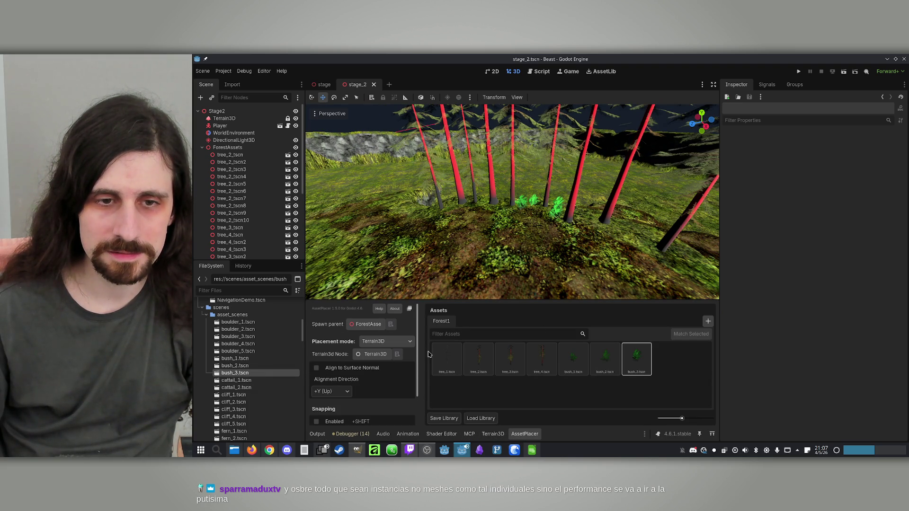
scroll(467, 251, "up", 10)
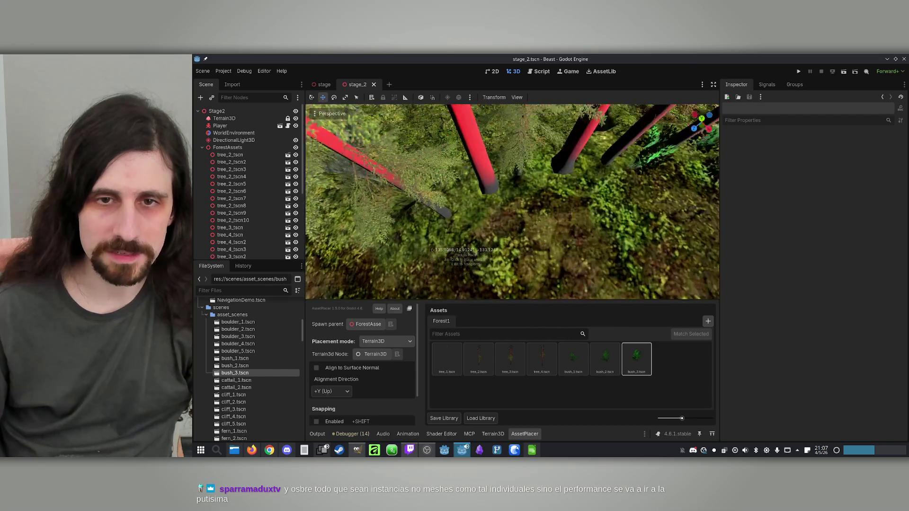
scroll(467, 251, "down", 5)
Place six bush_3 shrubs, some rotated, around the red tree trunks.
left_click(509, 223)
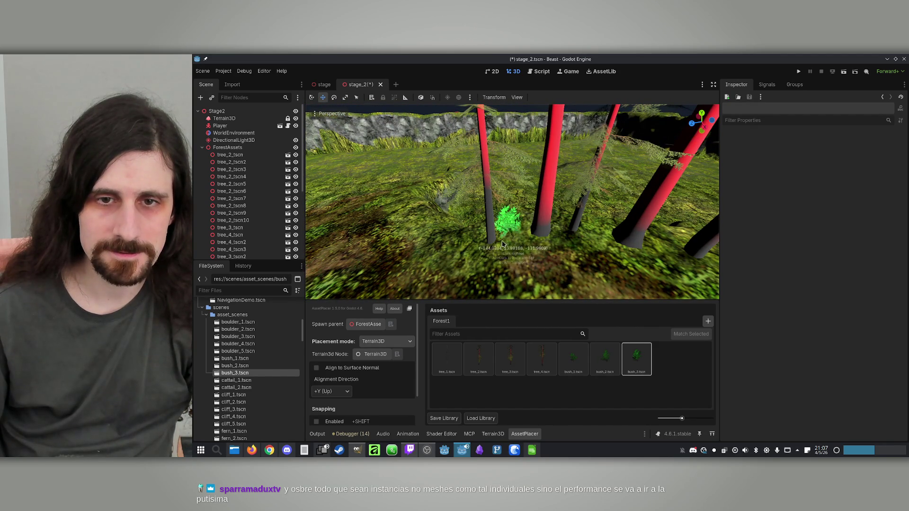
key("r")
left_click(480, 248)
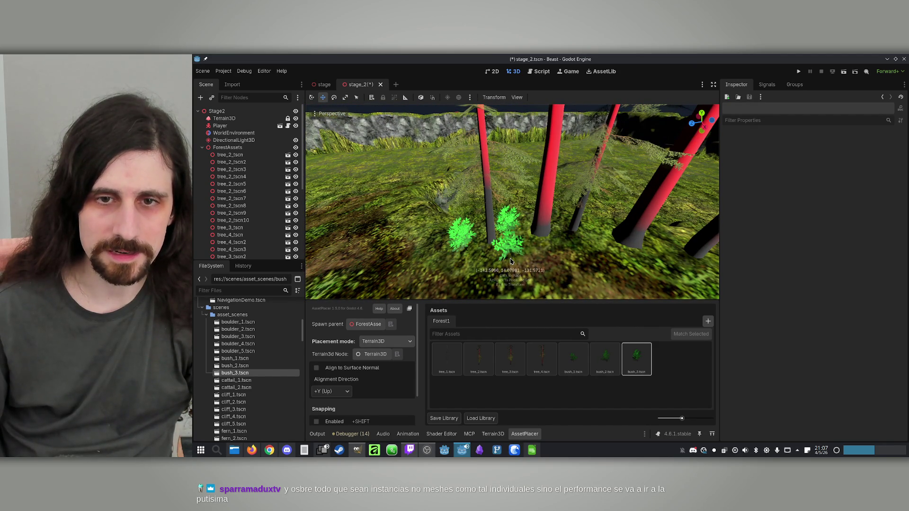
left_click(448, 259)
scroll(447, 258, "up", 5)
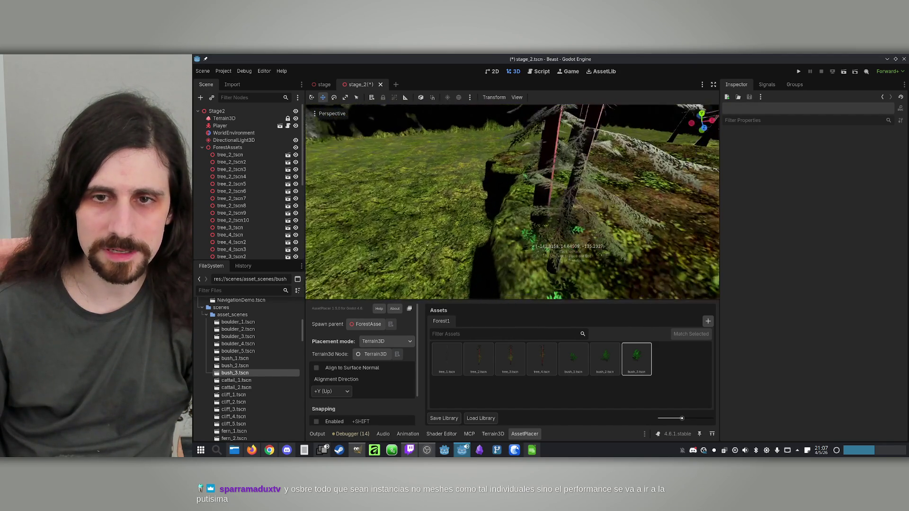
scroll(525, 215, "down", 3)
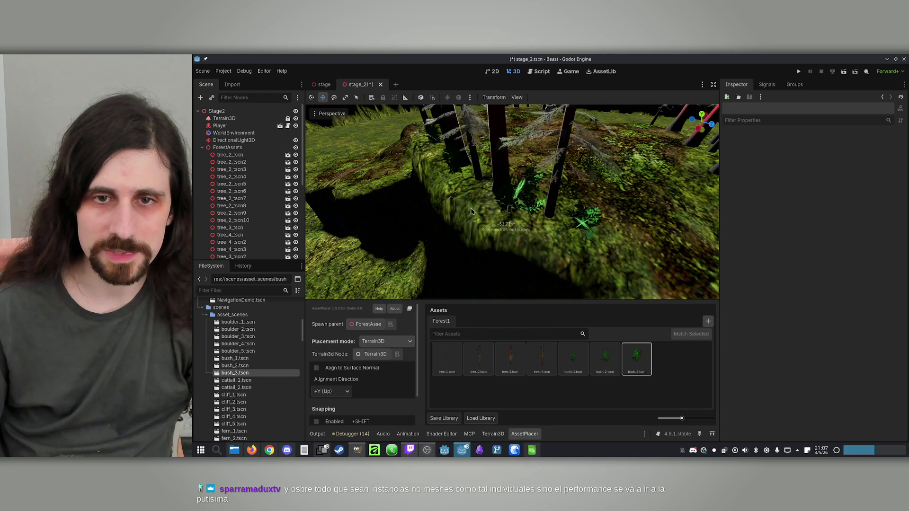
left_click(472, 212)
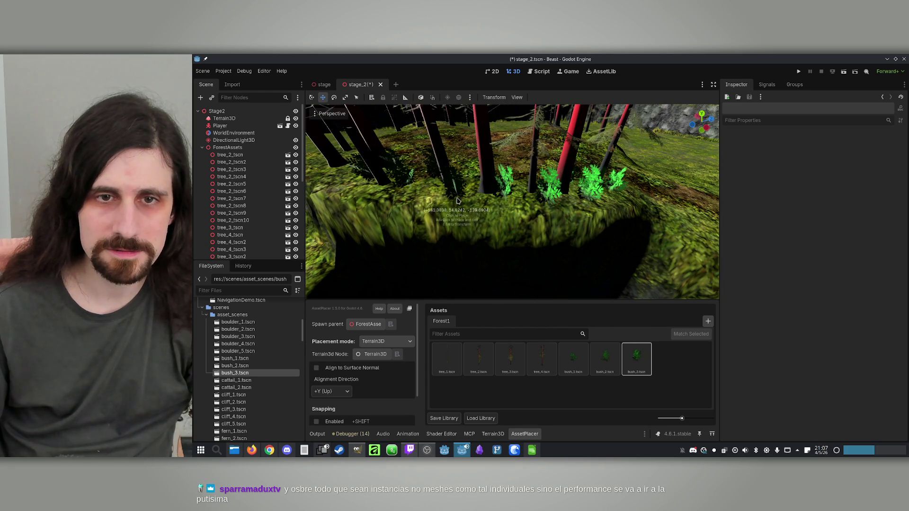
left_click(432, 197)
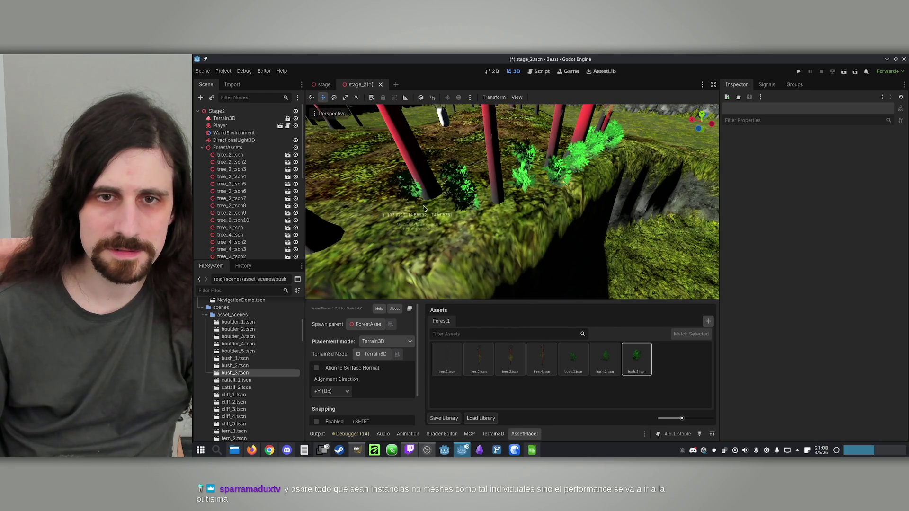
left_click(451, 239)
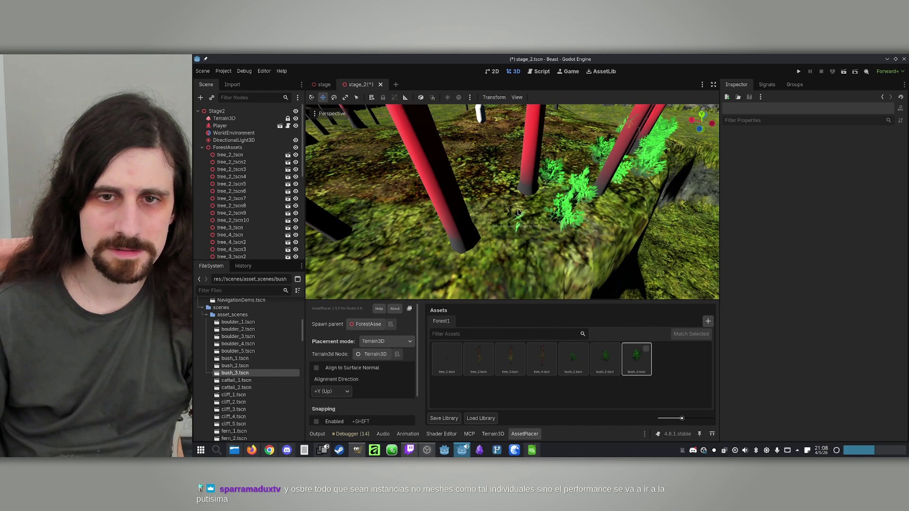
left_click(636, 361)
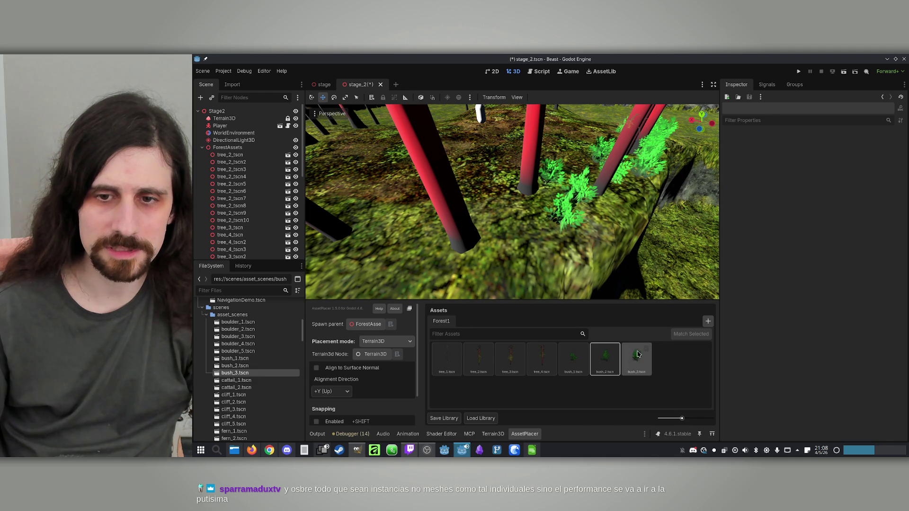
left_click(631, 362)
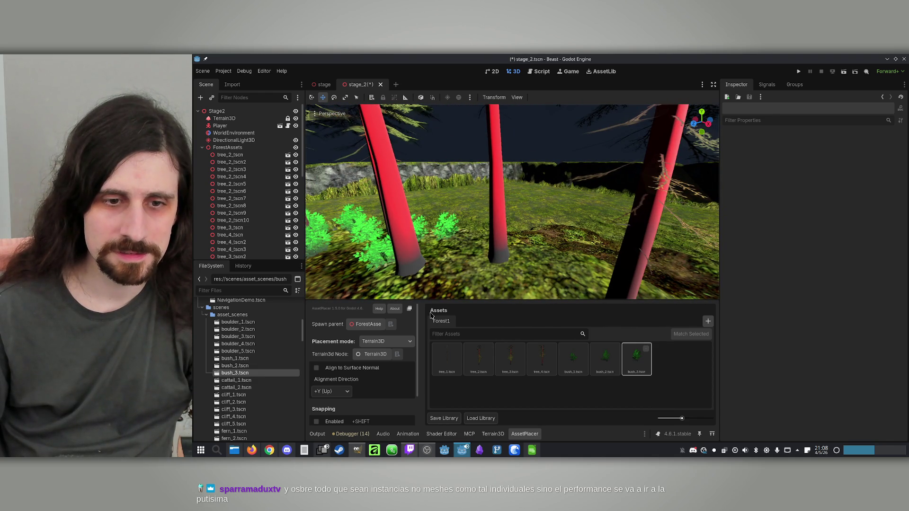
left_click_drag(418, 379, 415, 409)
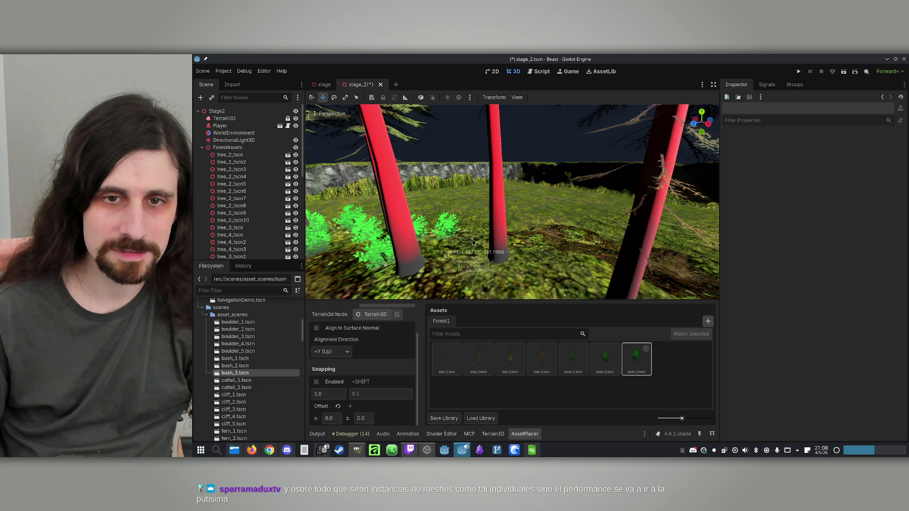
left_click(572, 359)
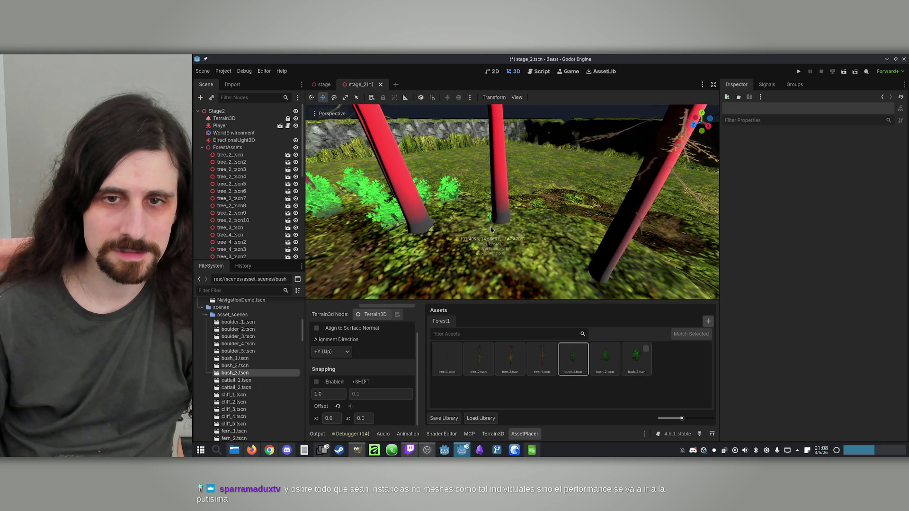
left_click(604, 359)
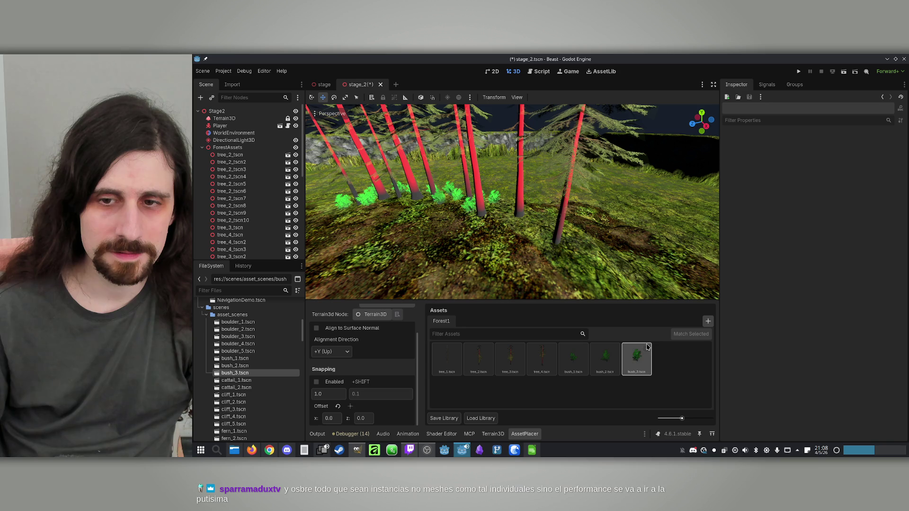
mouse_move(649, 351)
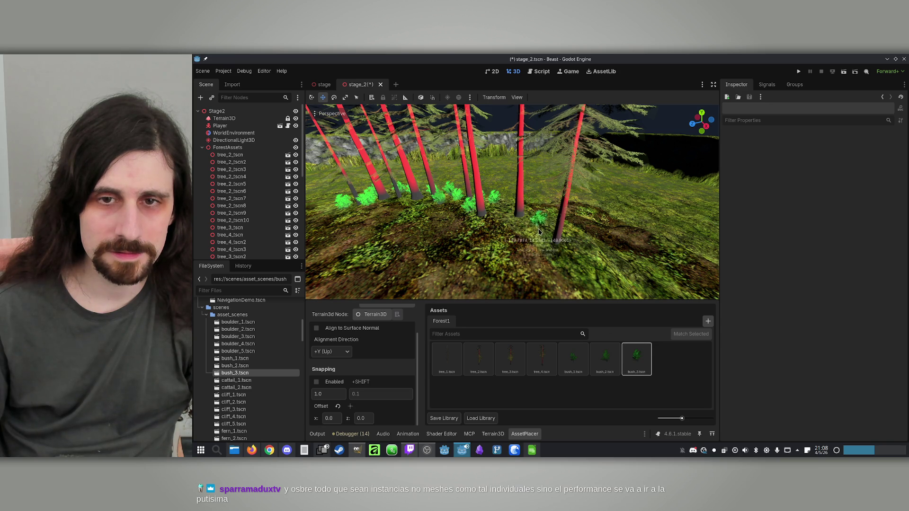
scroll(533, 228, "up", 3)
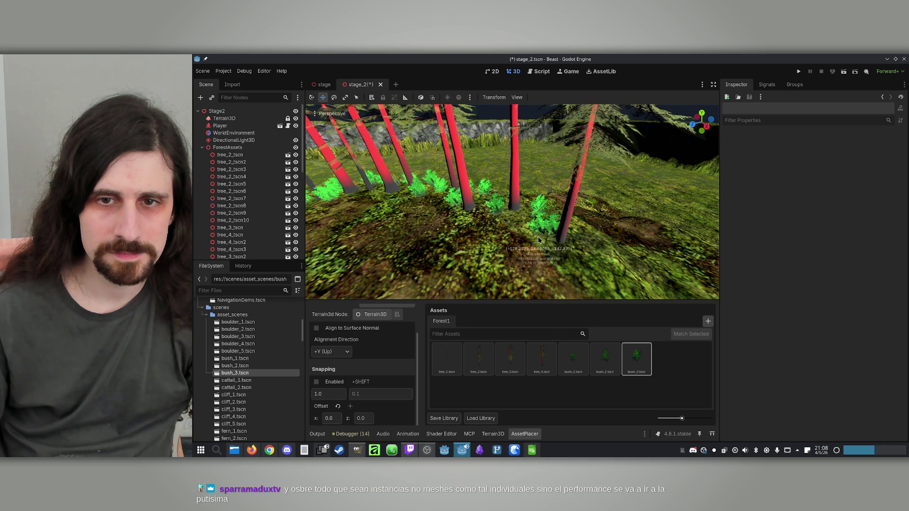
left_click_drag(551, 215, 549, 216)
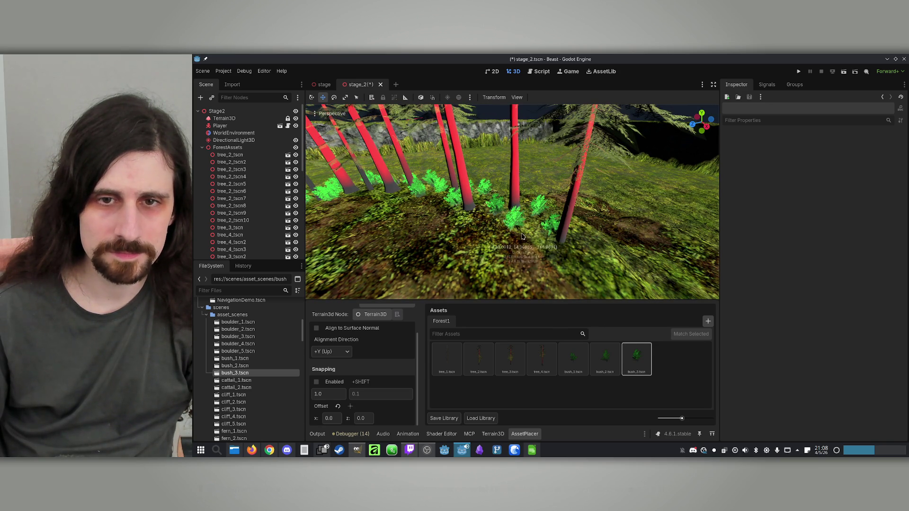
left_click_drag(587, 161, 528, 232)
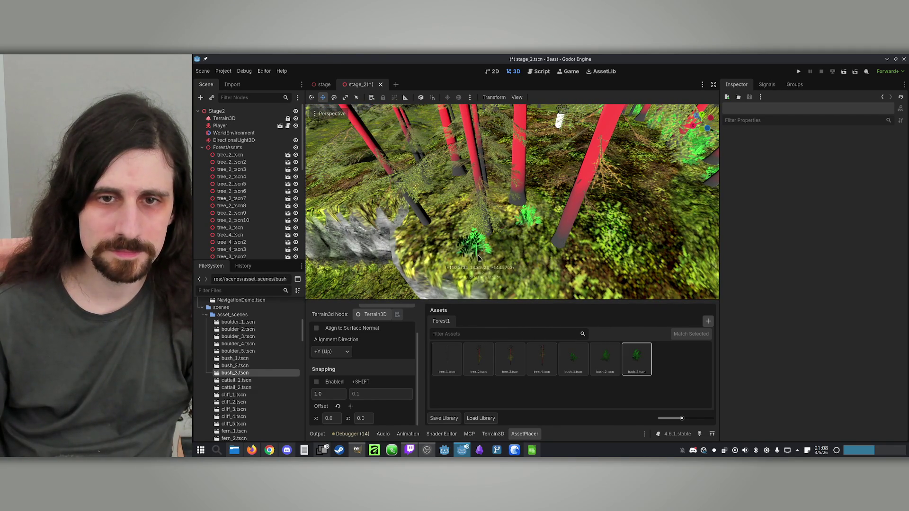
left_click_drag(451, 198, 547, 176)
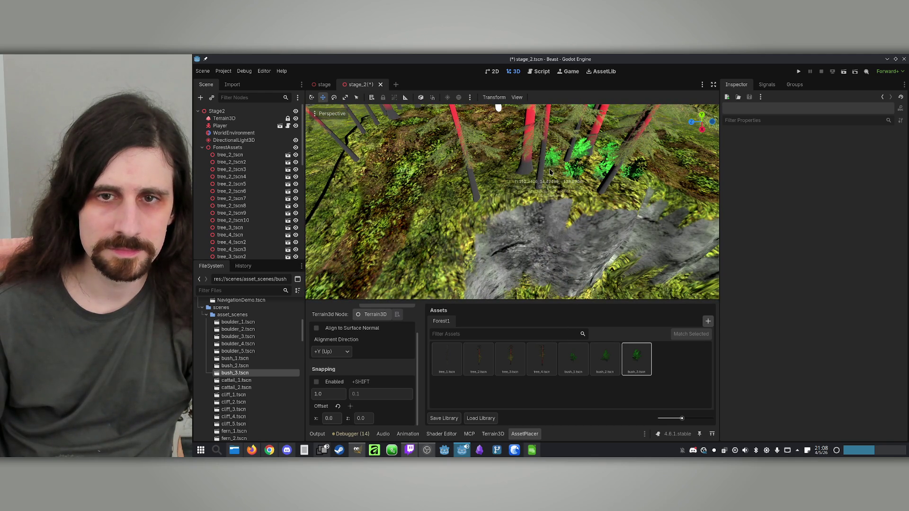
mouse_move(439, 189)
left_mouse_down()
mouse_move(507, 180)
mouse_move(540, 197)
left_mouse_up()
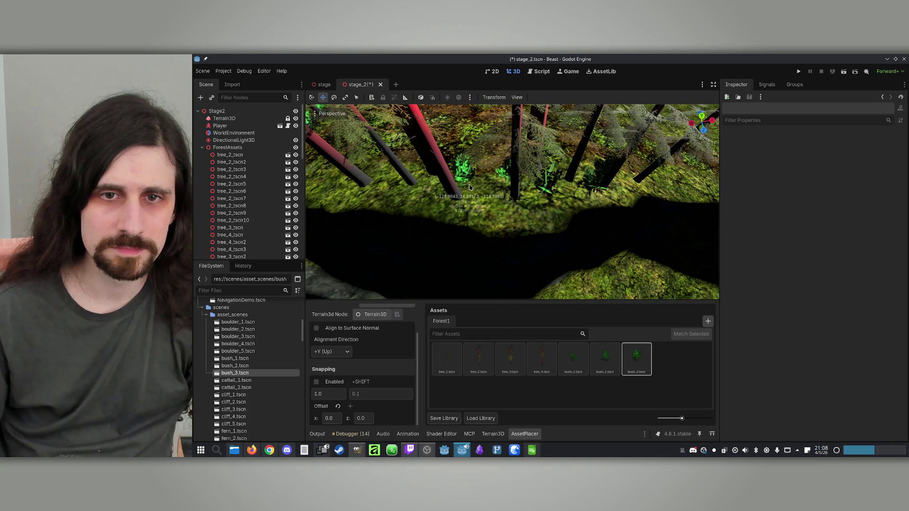
left_click_drag(437, 194, 518, 187)
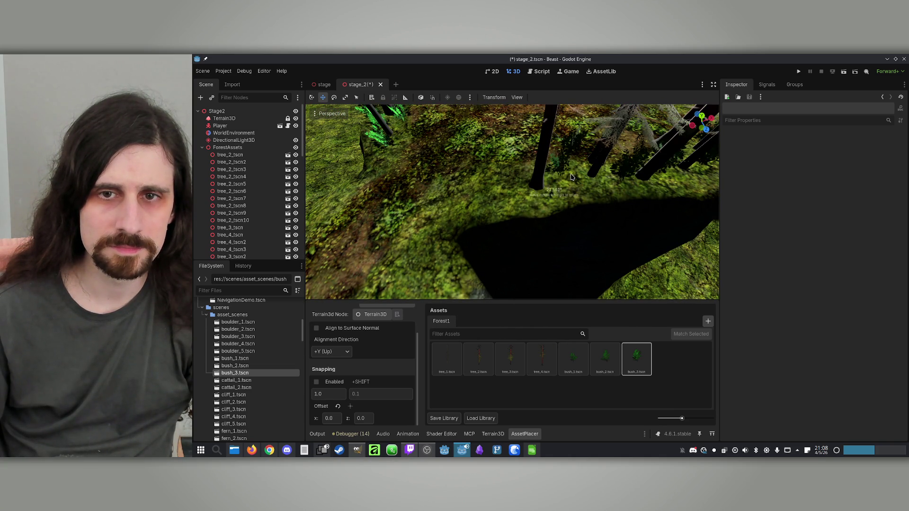
mouse_move(550, 198)
left_mouse_down()
mouse_move(578, 187)
mouse_move(528, 191)
mouse_move(489, 175)
mouse_move(517, 199)
mouse_move(554, 205)
mouse_move(516, 196)
mouse_move(528, 221)
left_mouse_up()
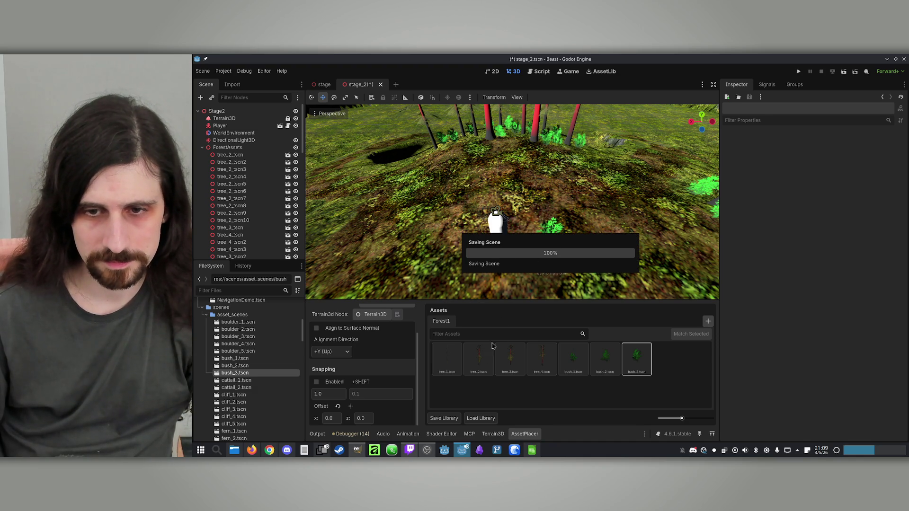
Swing the view toward the player on the mound and run stage_2 to test it.
left_click_drag(512, 204, 512, 203)
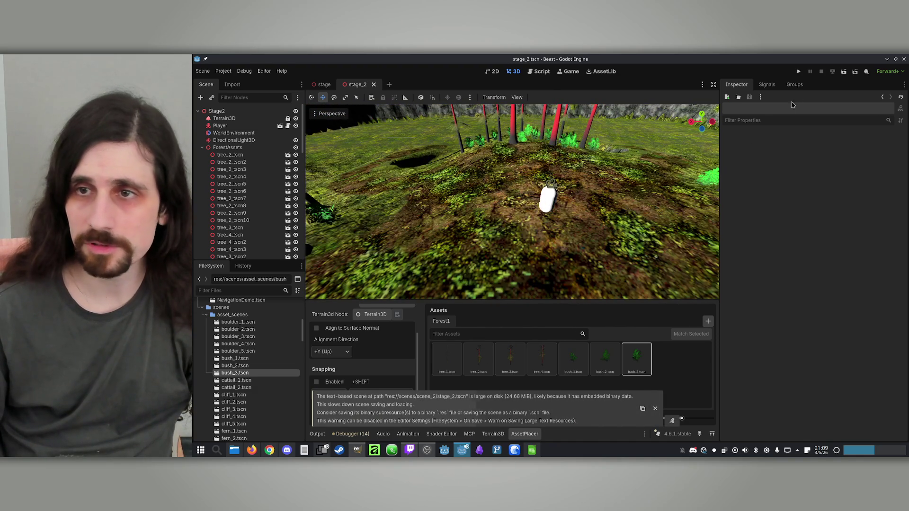
left_click(843, 71)
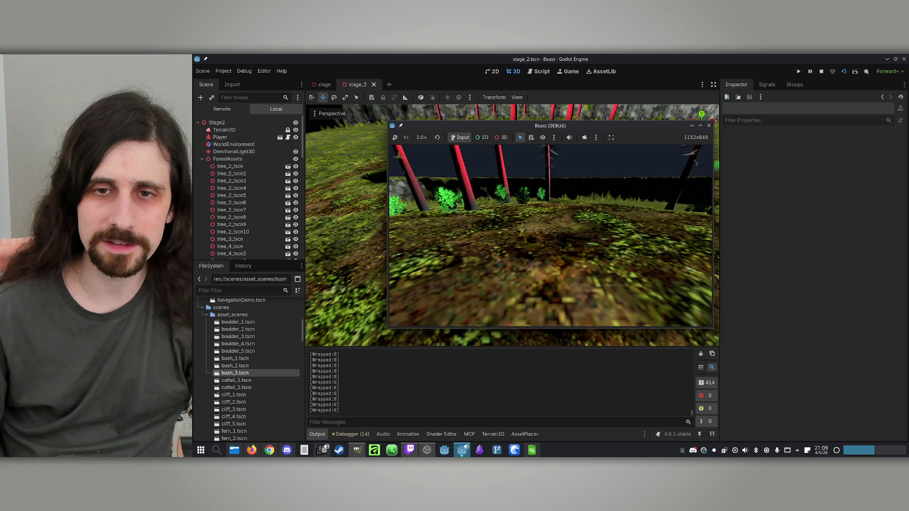
Walk the player forward through the trees, then stop the test run.
key("w")
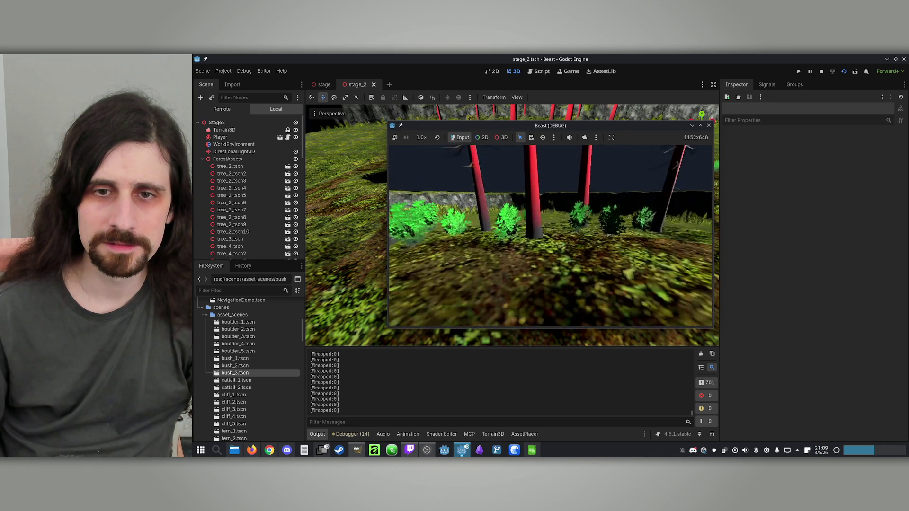
key("w")
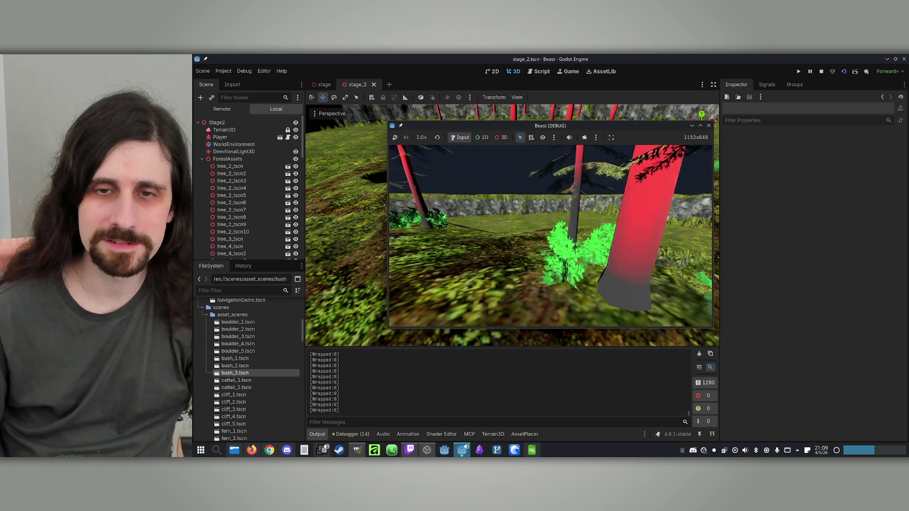
key("super")
left_click(823, 74)
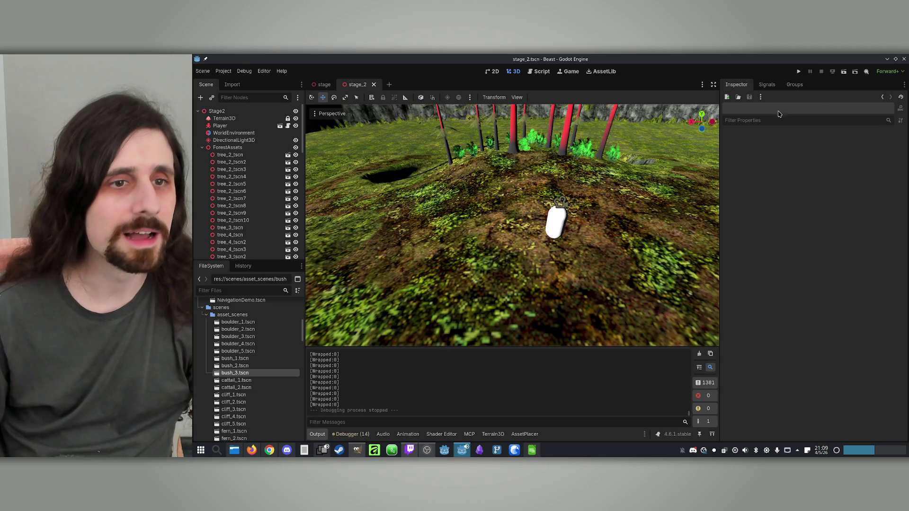
Review the Player's collision margin, layers and mask, then open tree_2 in its own tab.
left_click(241, 154)
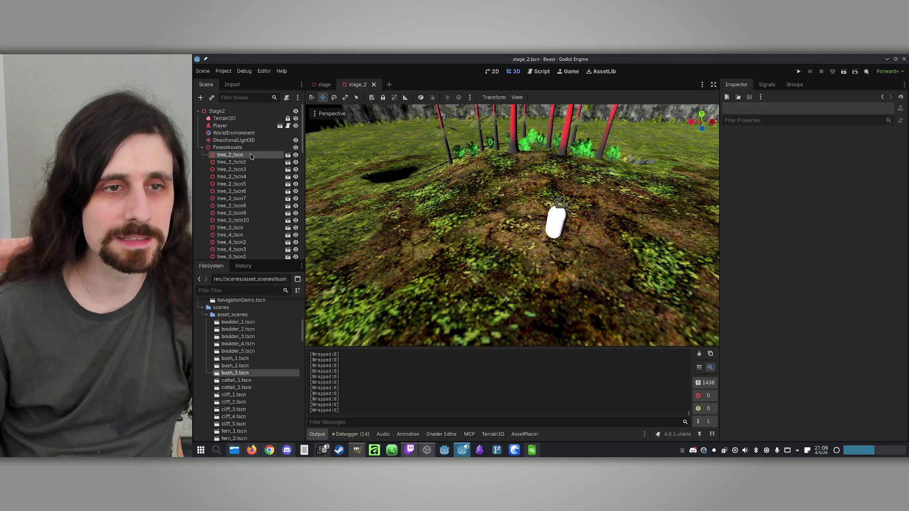
left_click(222, 125)
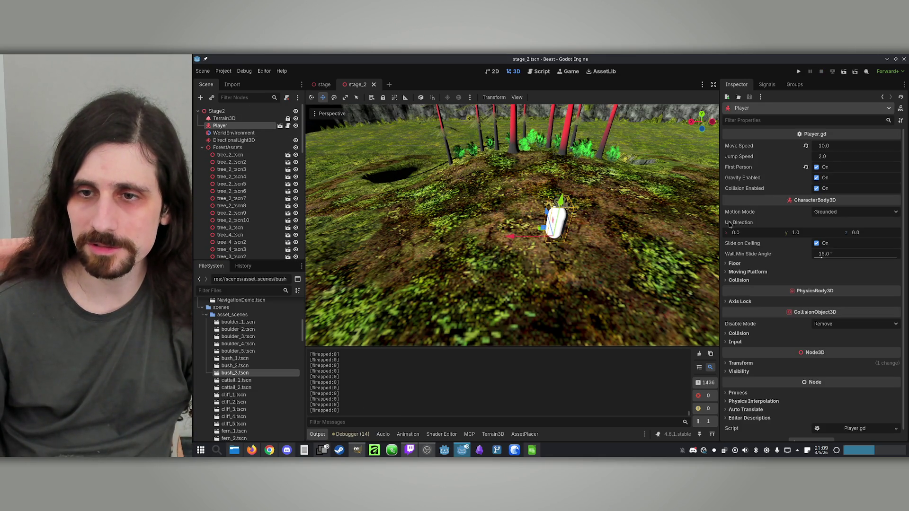
left_click(738, 264)
left_click(730, 264)
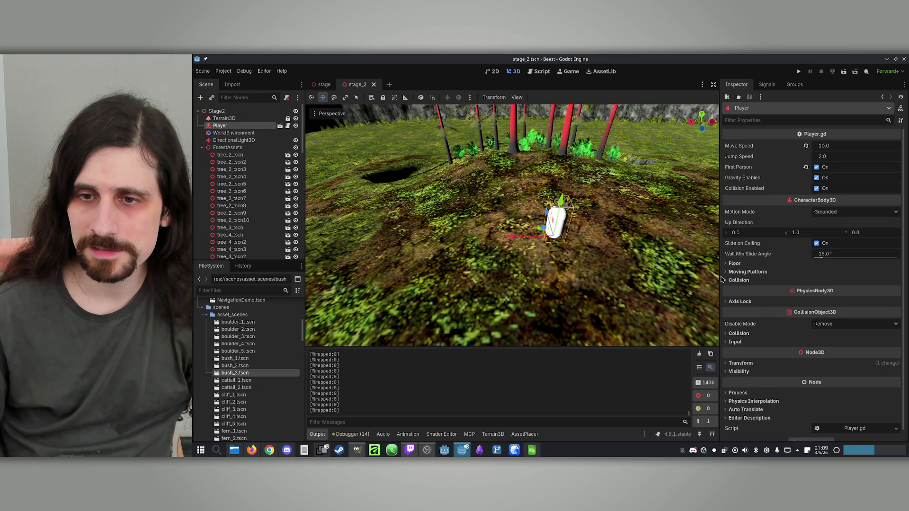
left_click(728, 282)
scroll(691, 331, "down", 10)
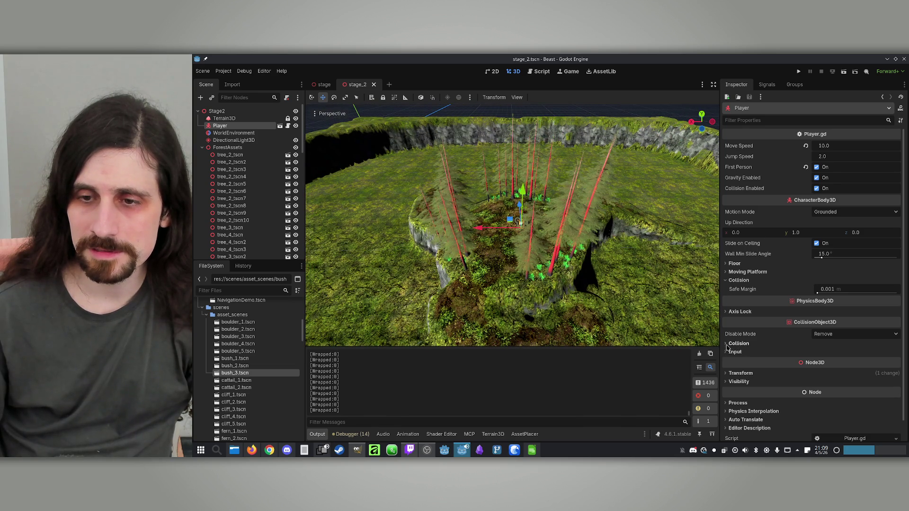
left_click(728, 344)
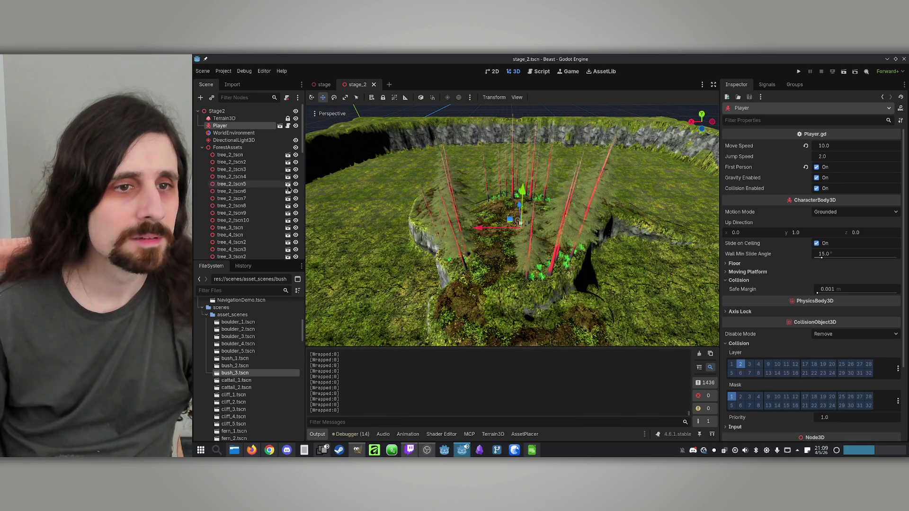
left_click(244, 155)
left_click(287, 161)
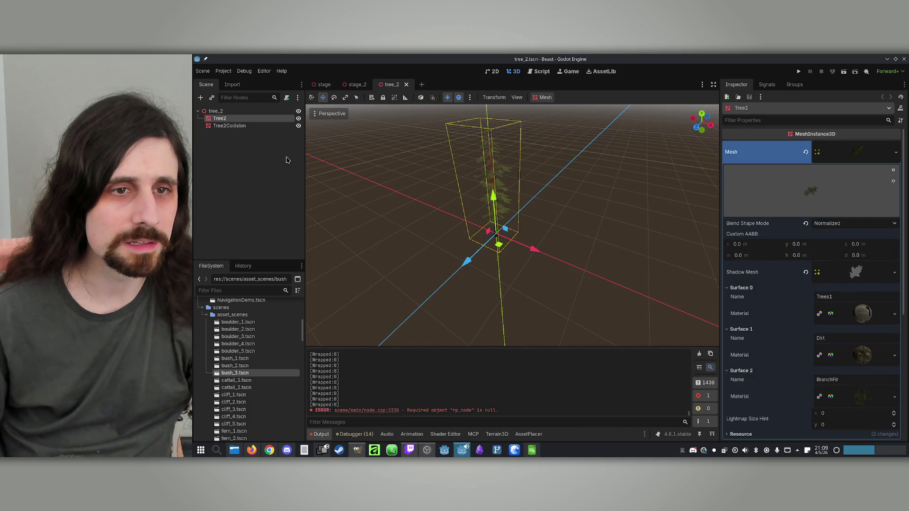
left_click(245, 127)
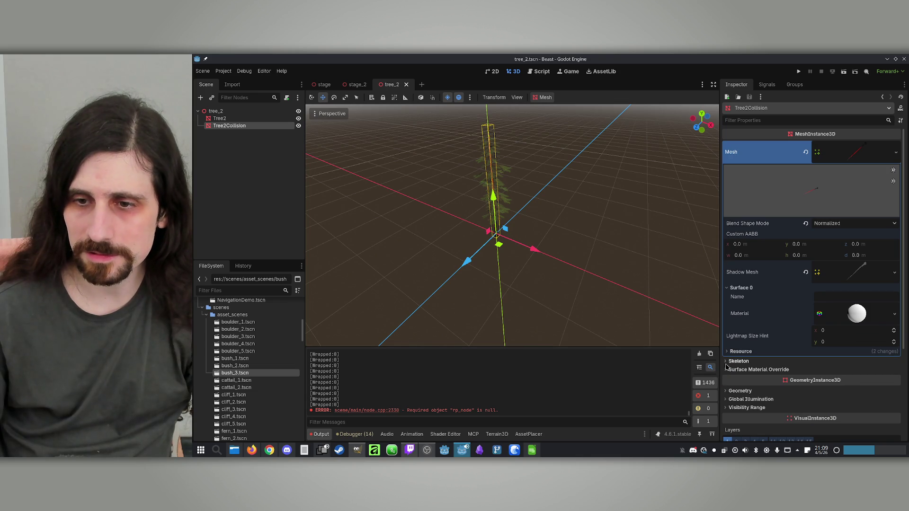
scroll(738, 251, "down", 5)
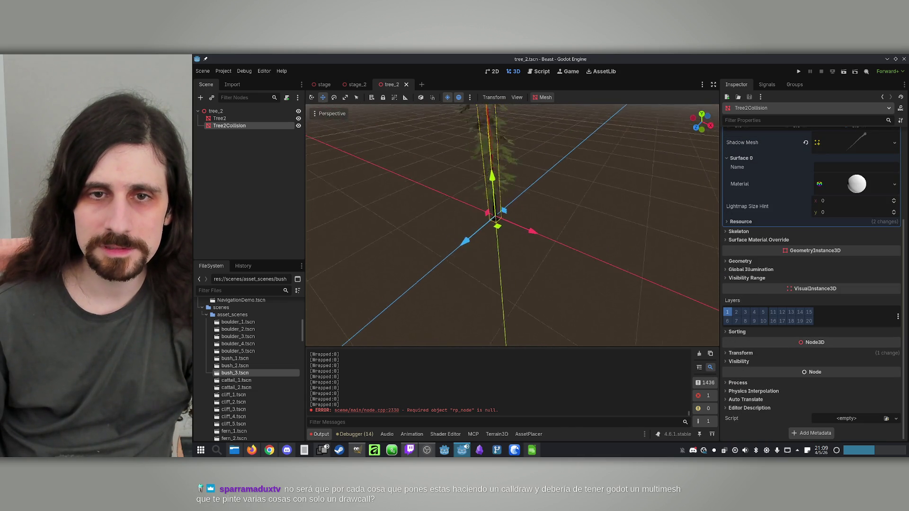
scroll(495, 223, "up", 5)
scroll(494, 224, "down", 5)
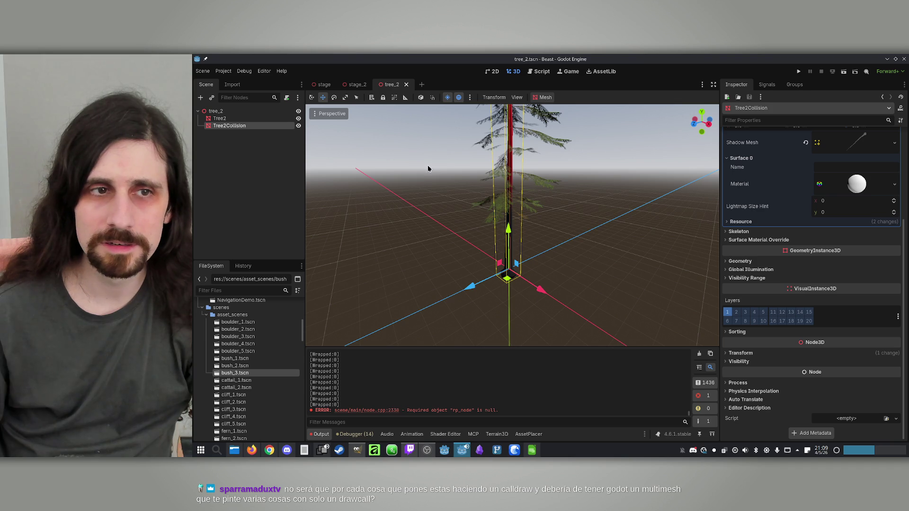
left_click(229, 124)
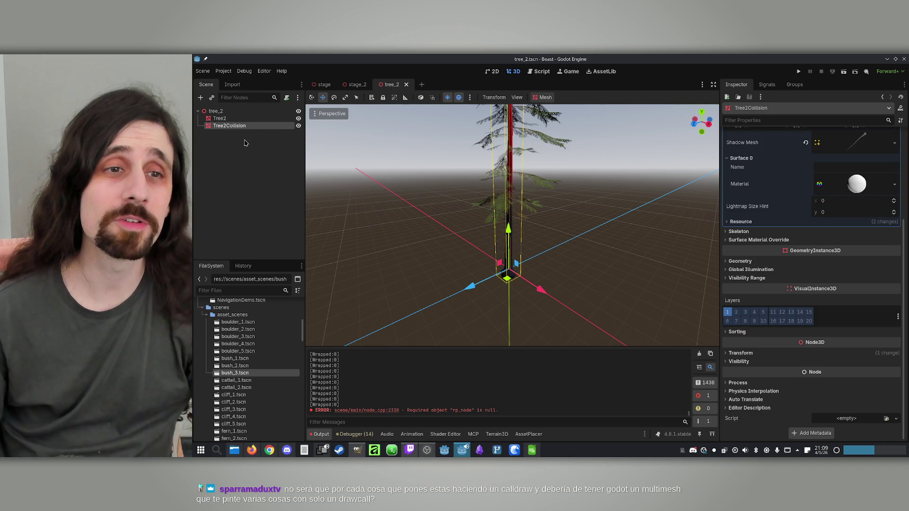
left_click(214, 111)
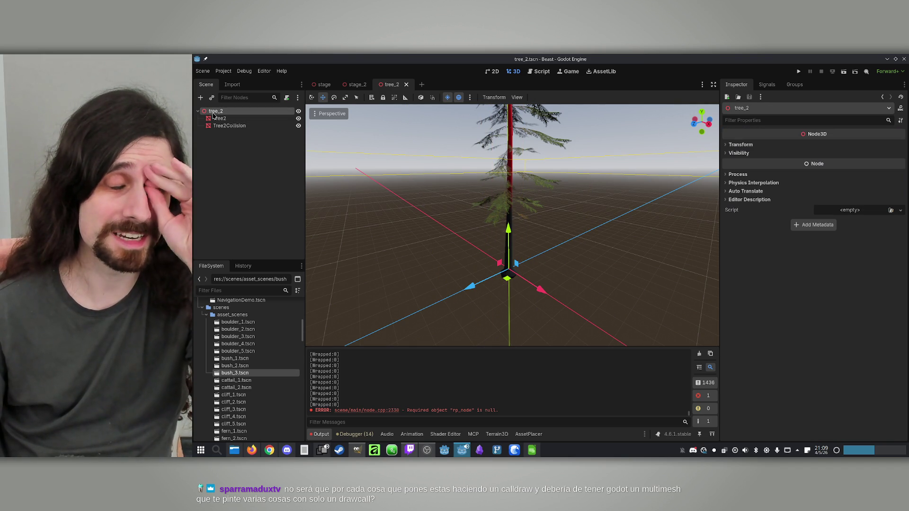
left_click(230, 126)
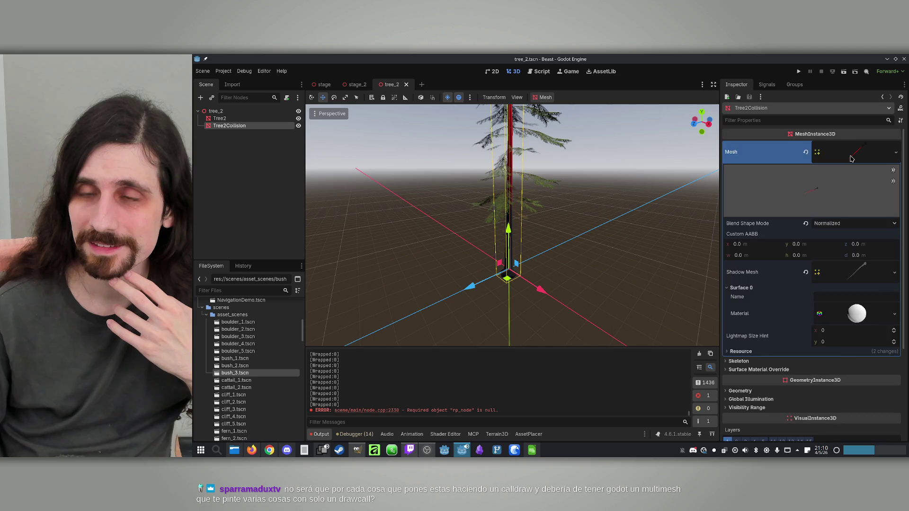
left_click(851, 158)
left_click(851, 158)
left_click(839, 161)
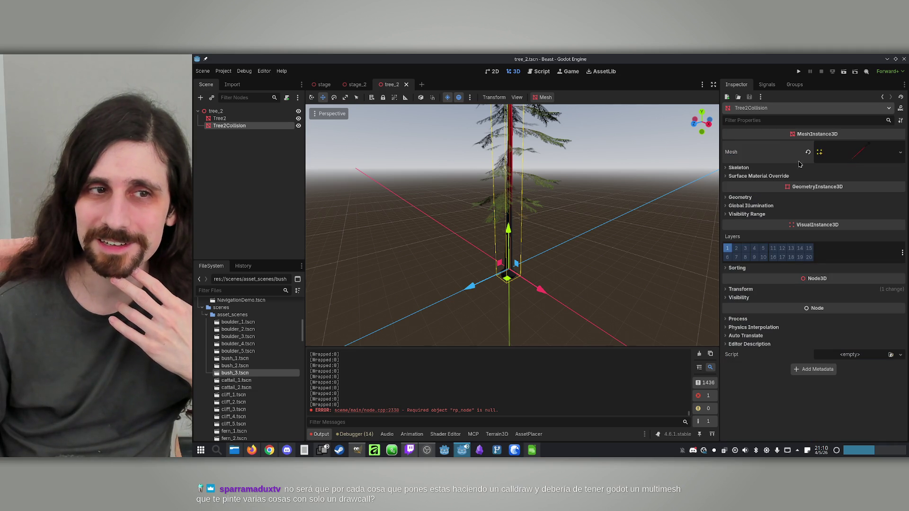
scroll(243, 360, "down", 3)
scroll(245, 361, "down", 2)
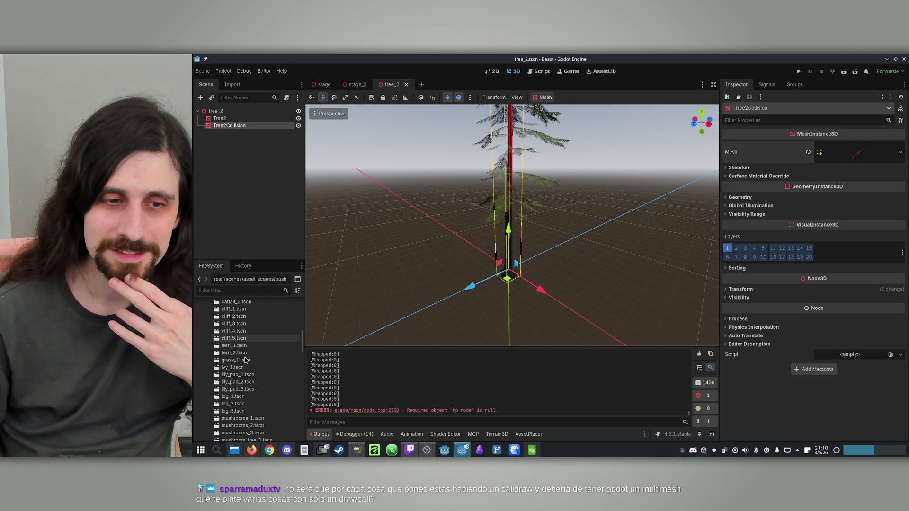
scroll(245, 361, "down", 10)
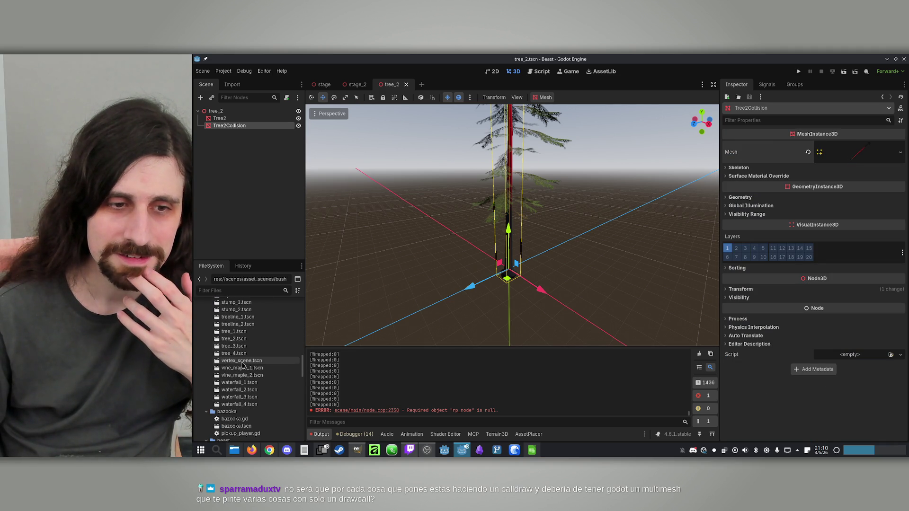
scroll(242, 364, "up", 1)
left_click(236, 351)
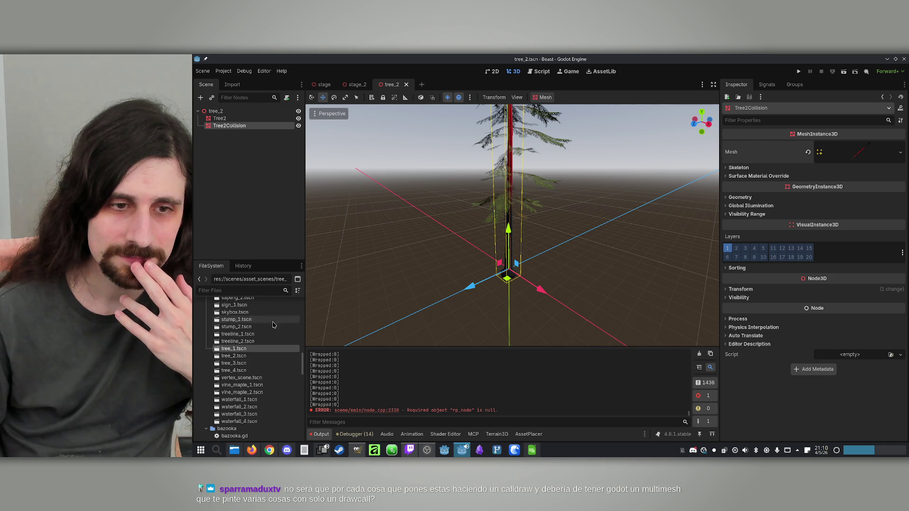
double_click(237, 351)
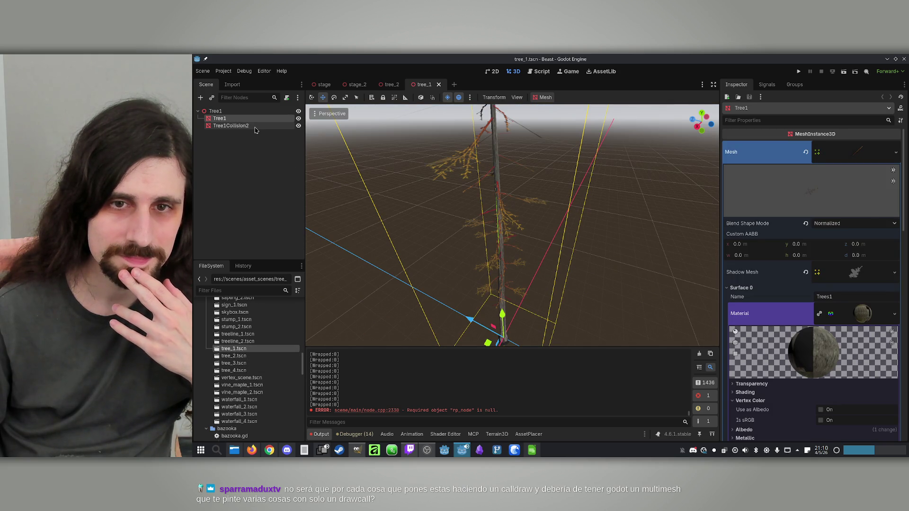
left_click(239, 126)
mouse_move(431, 224)
left_mouse_down()
mouse_move(450, 180)
mouse_move(488, 222)
left_mouse_up()
left_click(240, 119)
left_click(242, 126)
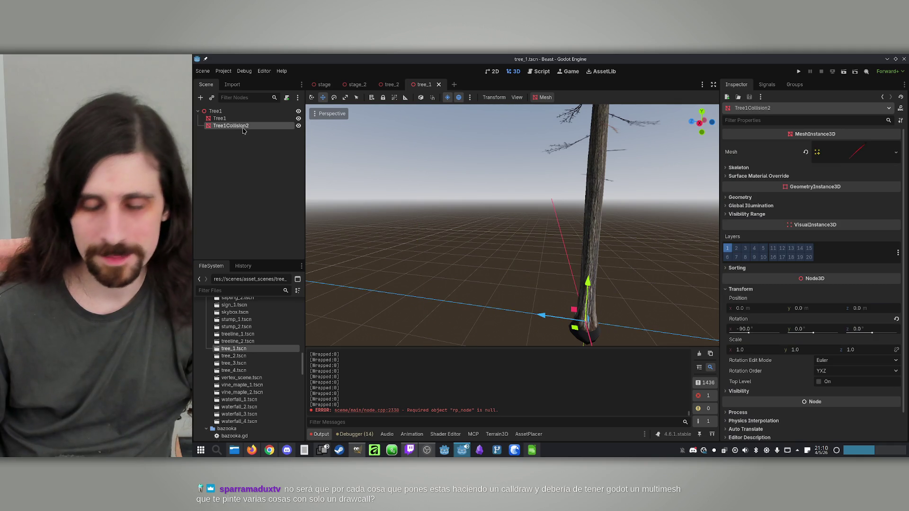
left_click(214, 110)
left_click(200, 98)
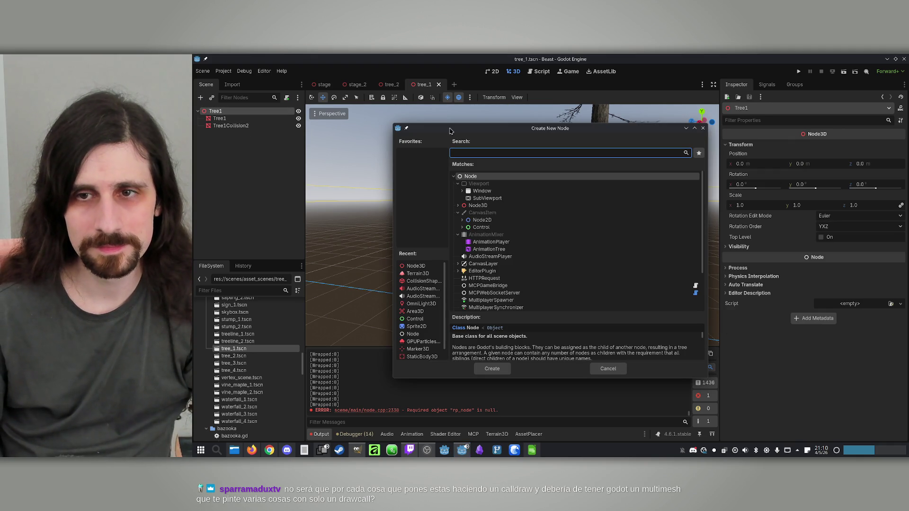
left_click(703, 128)
left_click(254, 126)
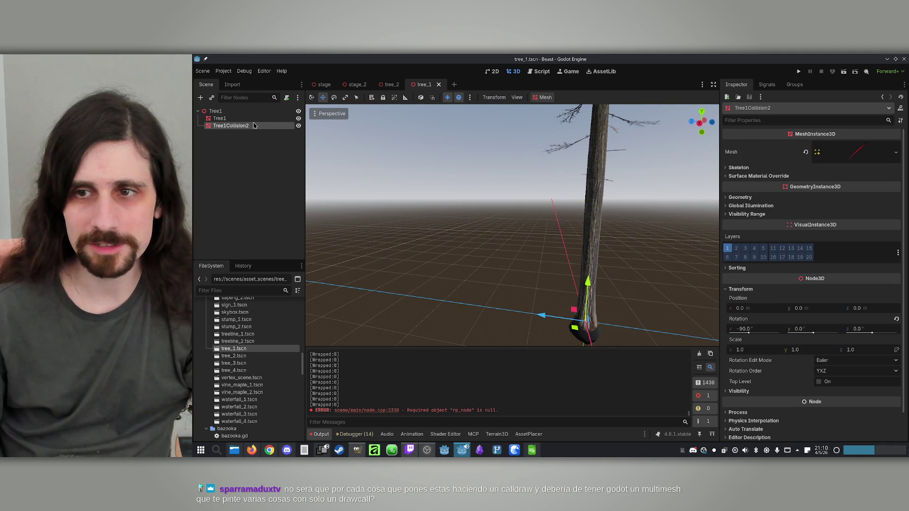
left_click(242, 118)
left_click(245, 130)
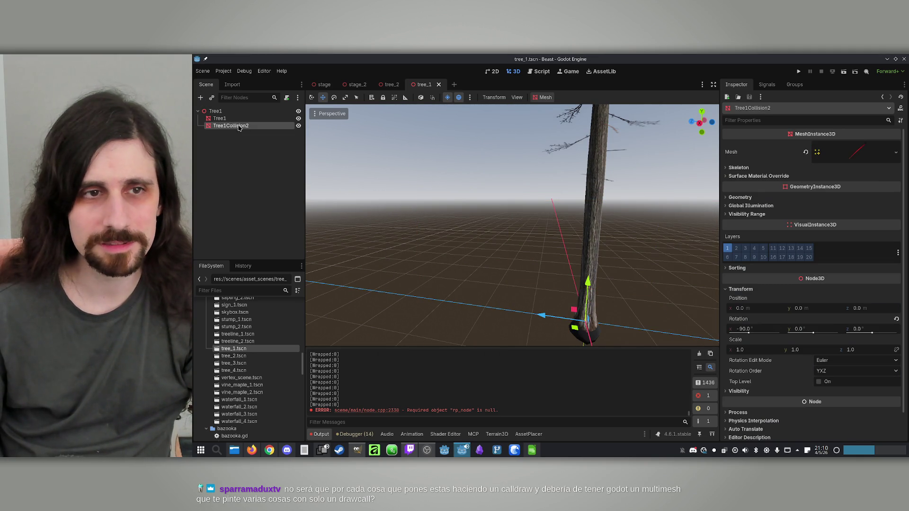
left_click(226, 112)
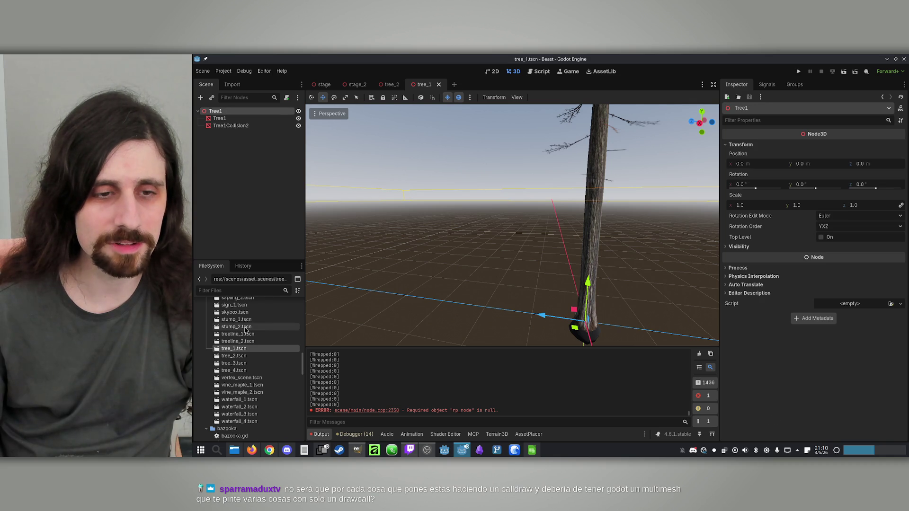
double_click(251, 126)
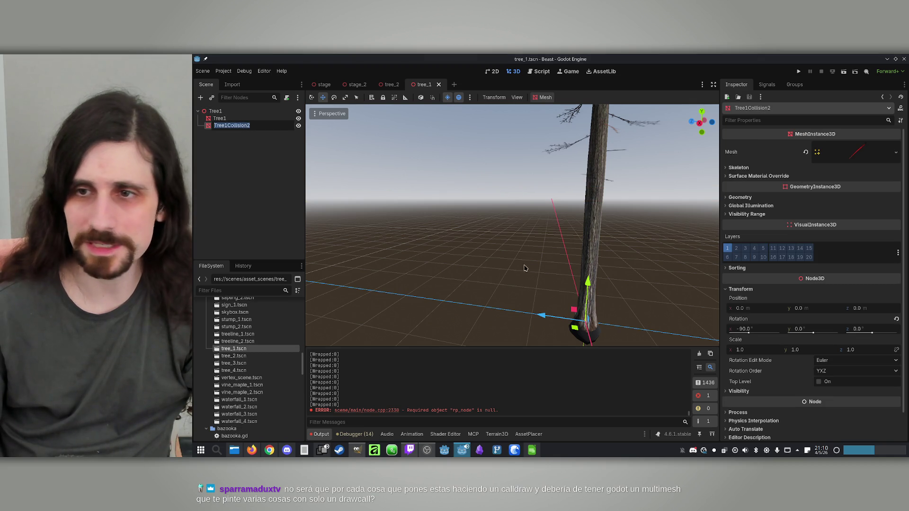
key("Escape")
key("f")
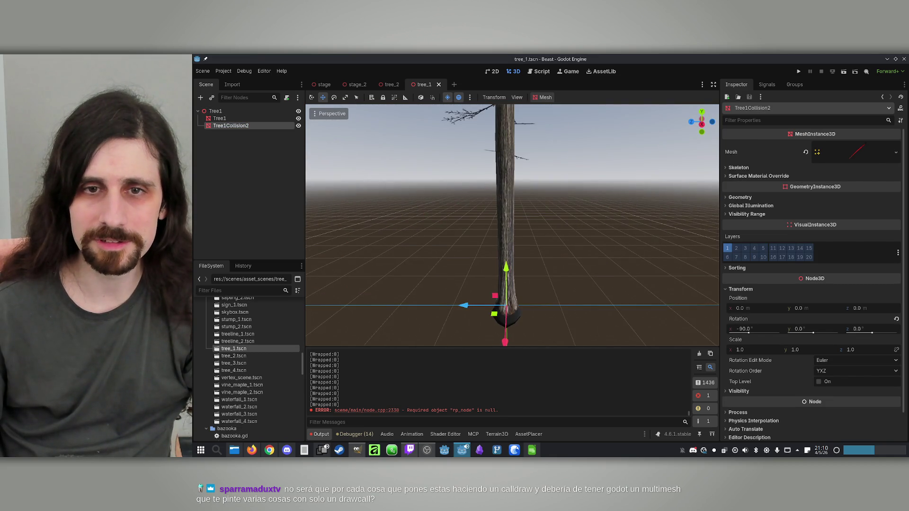
left_click(220, 119)
Add a StaticBody3D child under Tree1.
left_click(218, 112)
left_click(201, 98)
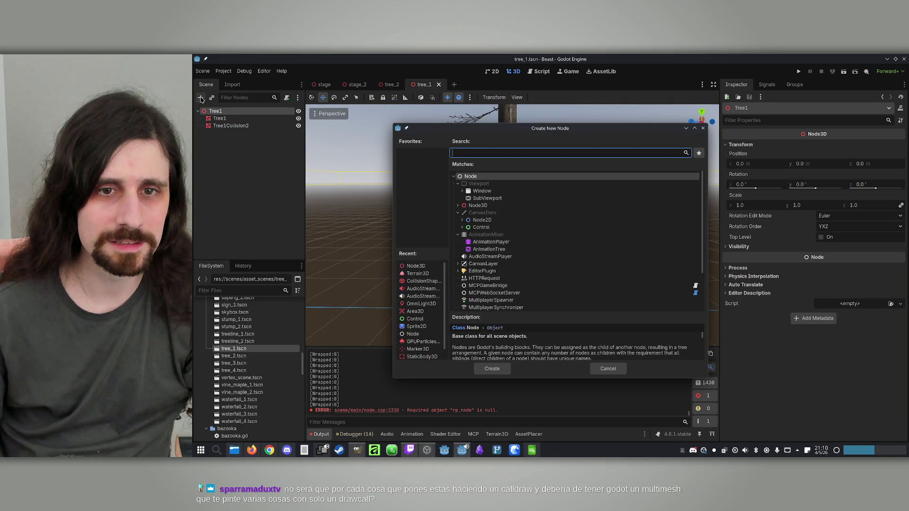
type("stat")
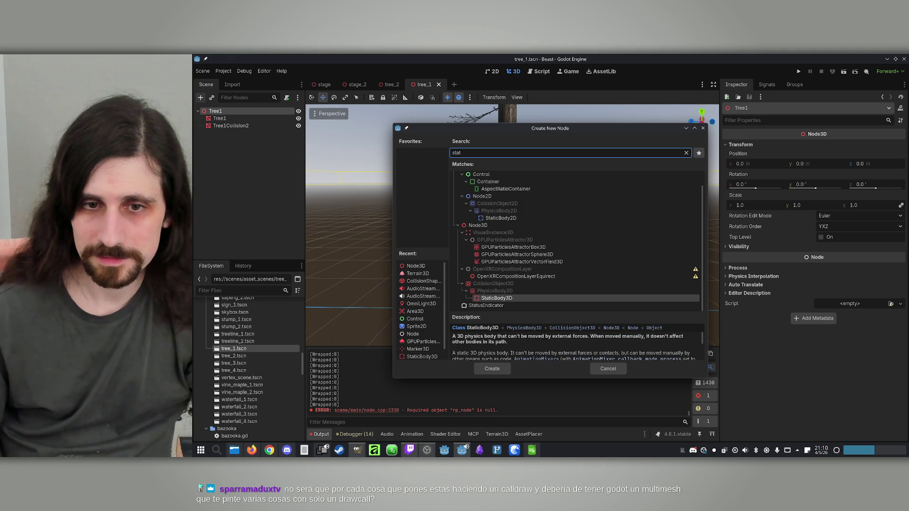
double_click(502, 297)
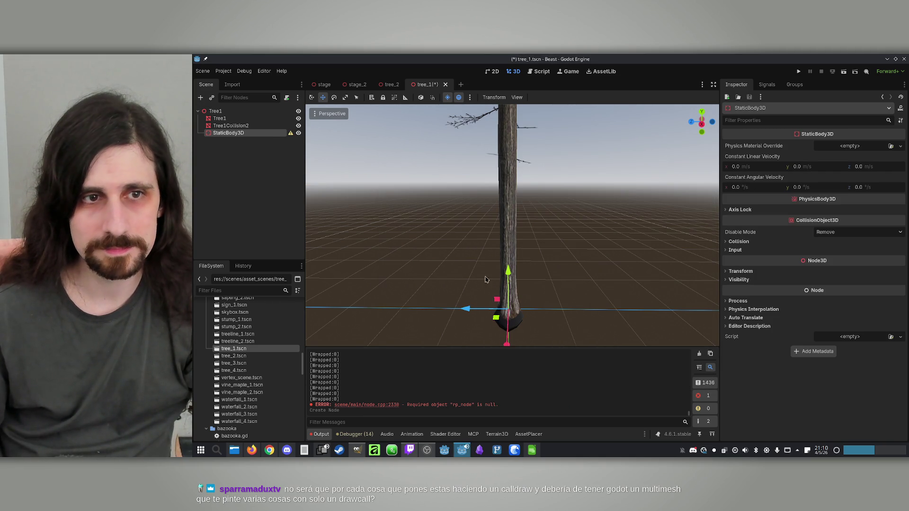
Delete the old Tree1Collision2 node.
left_click(260, 126)
key("Delete")
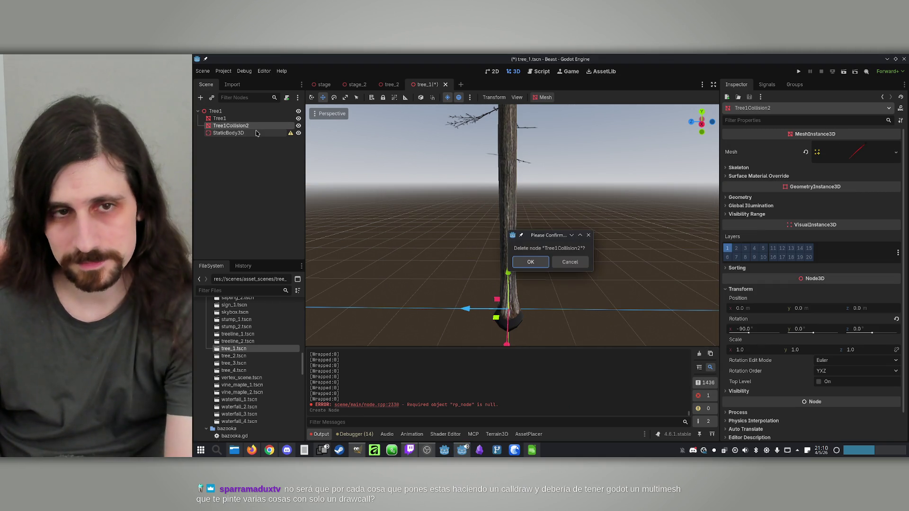
key("Return")
Add a CollisionShape3D under the StaticBody3D and view its shape options.
left_click(251, 130)
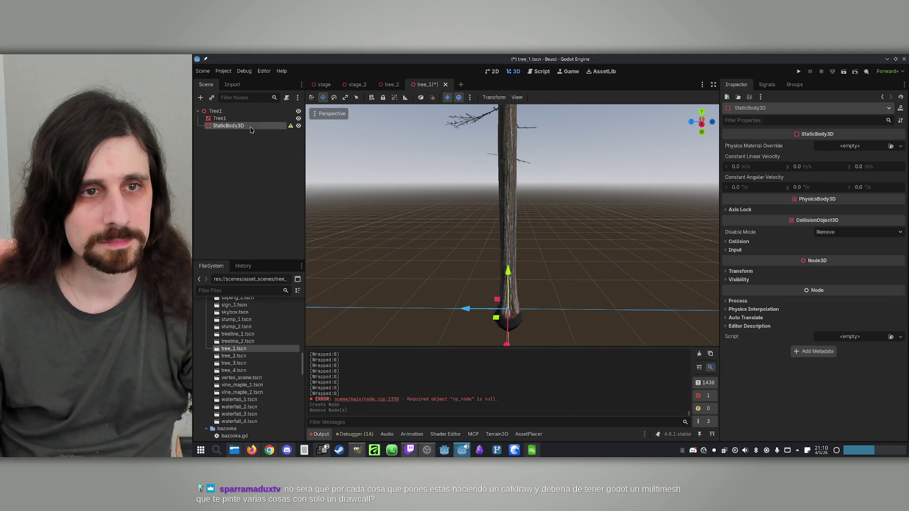
left_click(201, 99)
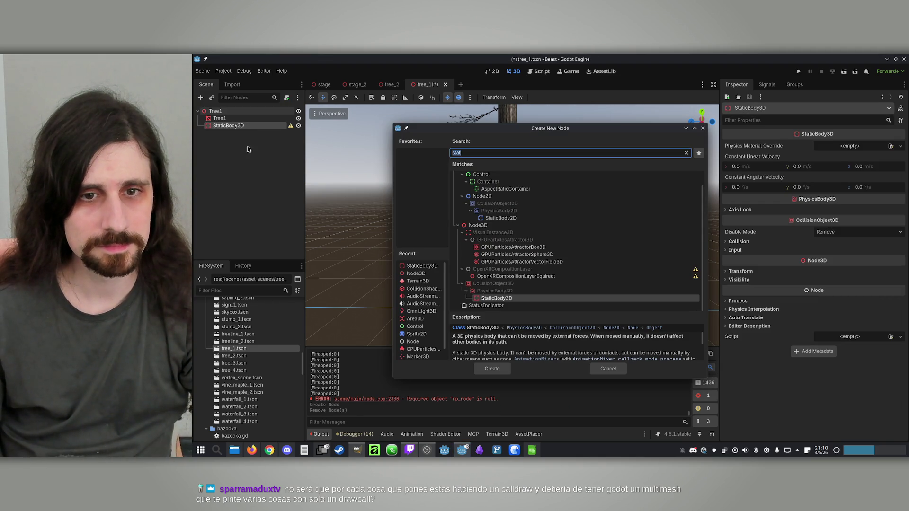
double_click(421, 290)
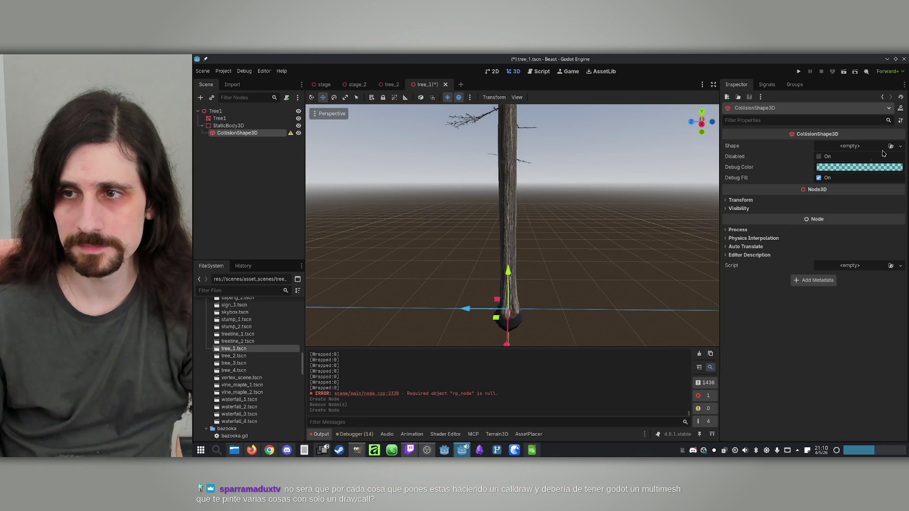
left_click(902, 147)
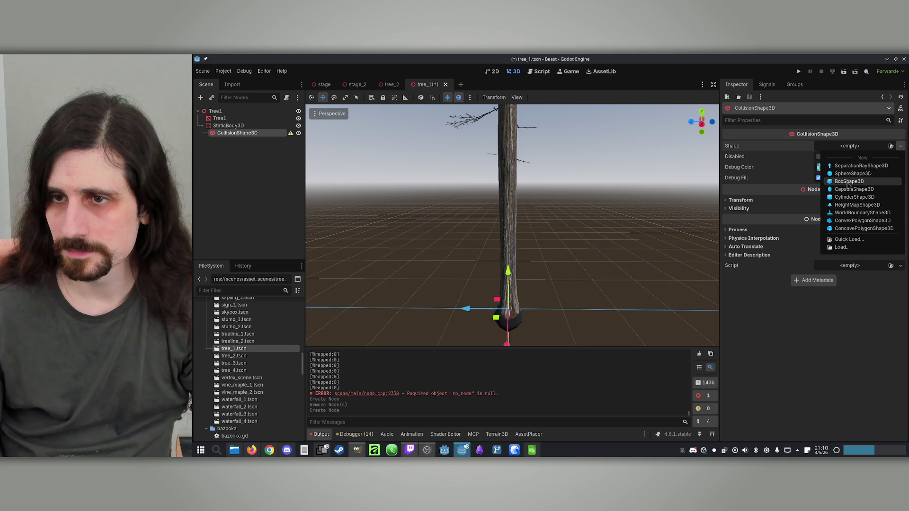
Set the collision shape to BoxShape3D, shrink its depth, and frame it from the top view.
left_click(849, 181)
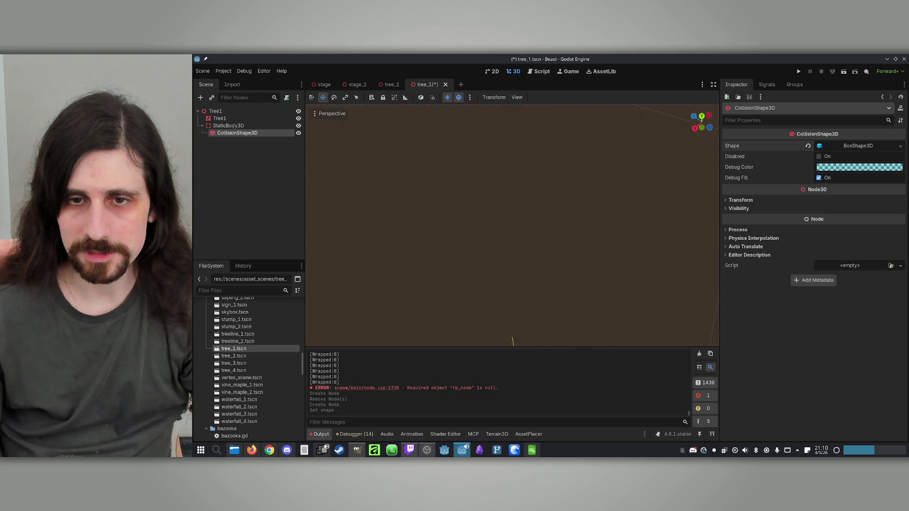
left_click_drag(541, 293, 522, 276)
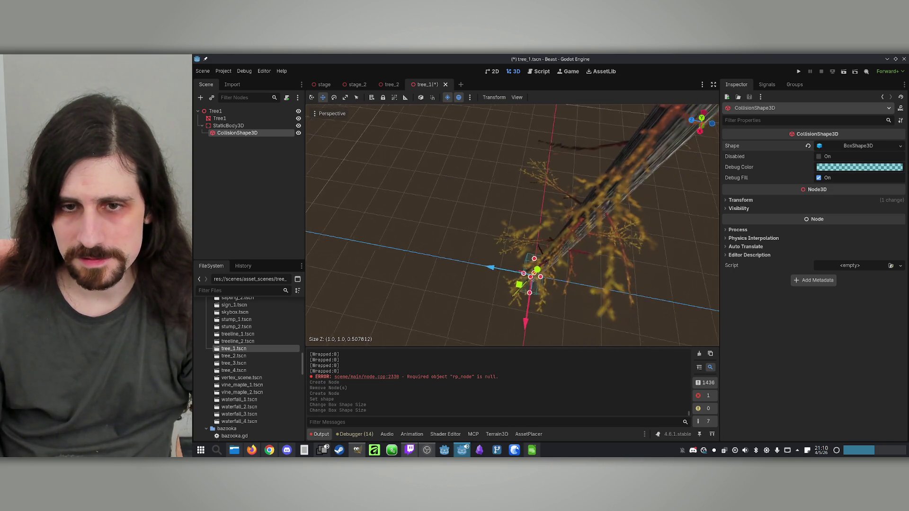
left_click(322, 112)
left_click(332, 127)
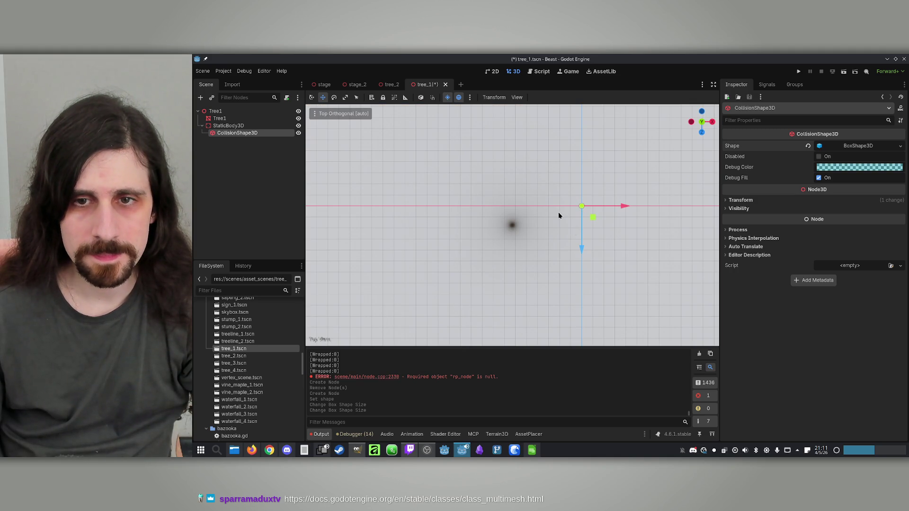
scroll(565, 220, "up", 3)
scroll(473, 222, "down", 3)
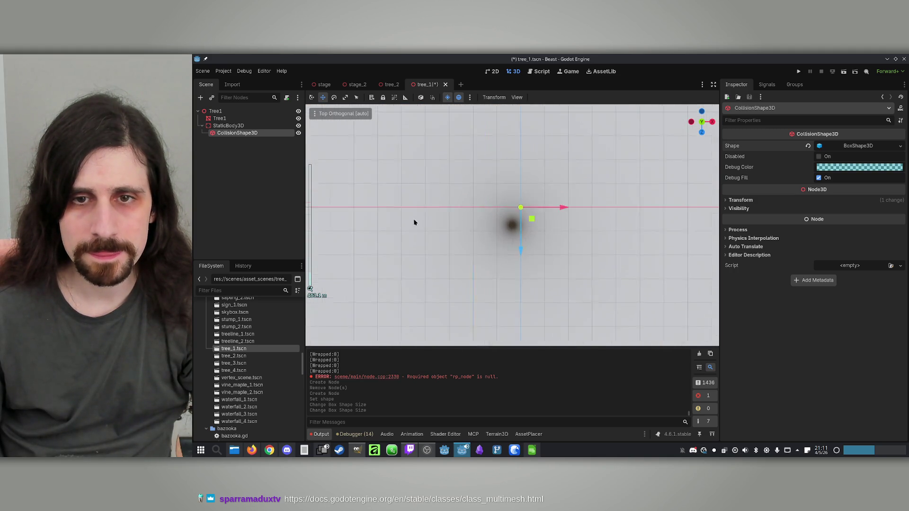
scroll(430, 224, "down", 5)
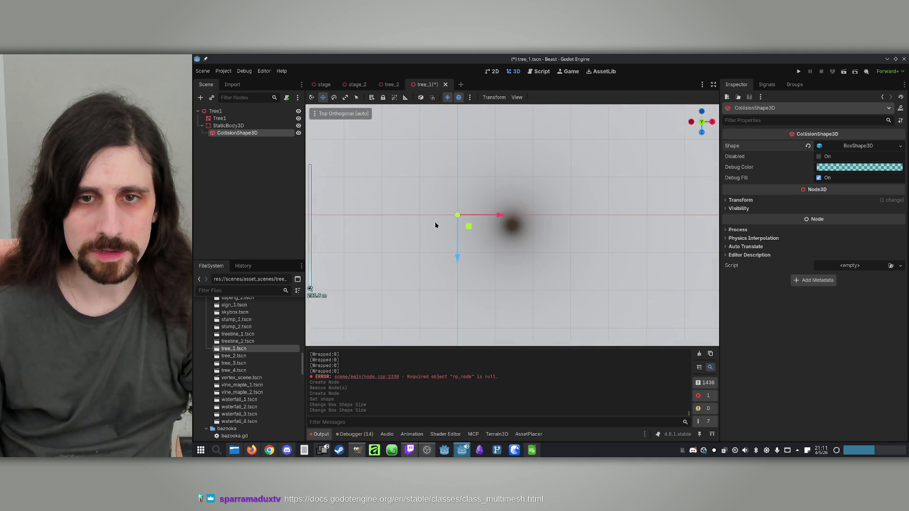
scroll(452, 225, "up", 12)
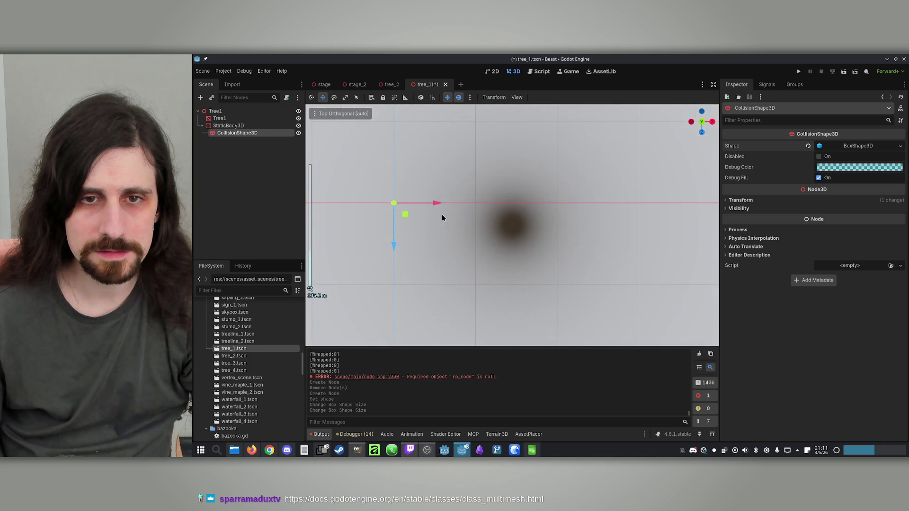
mouse_move(491, 211)
left_mouse_down()
mouse_move(600, 230)
mouse_move(591, 234)
mouse_move(548, 182)
mouse_move(560, 217)
left_mouse_up()
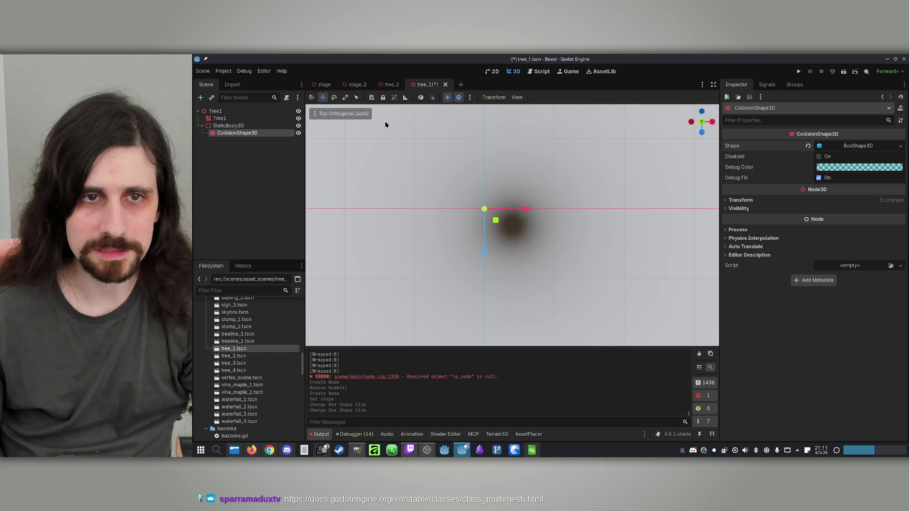
Check the tree from the left side view, then return the viewport to perspective.
left_click(360, 113)
left_click(348, 142)
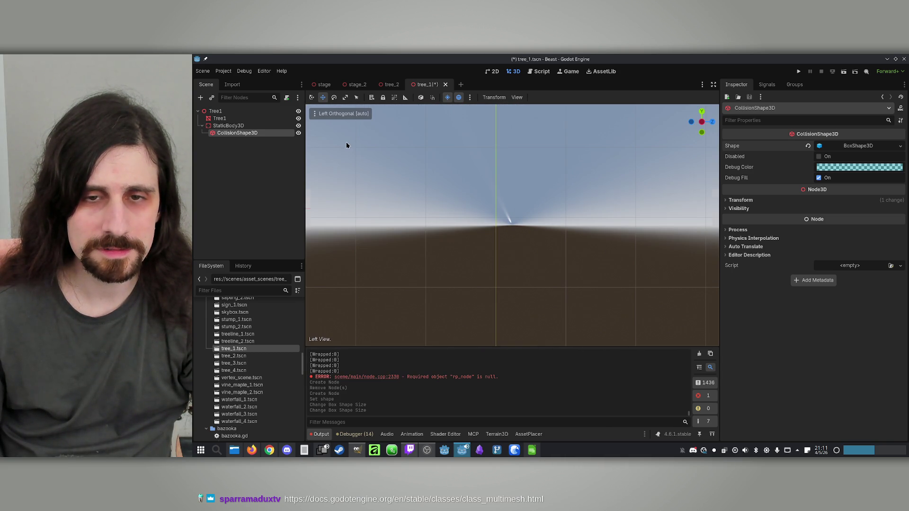
scroll(585, 221, "down", 5)
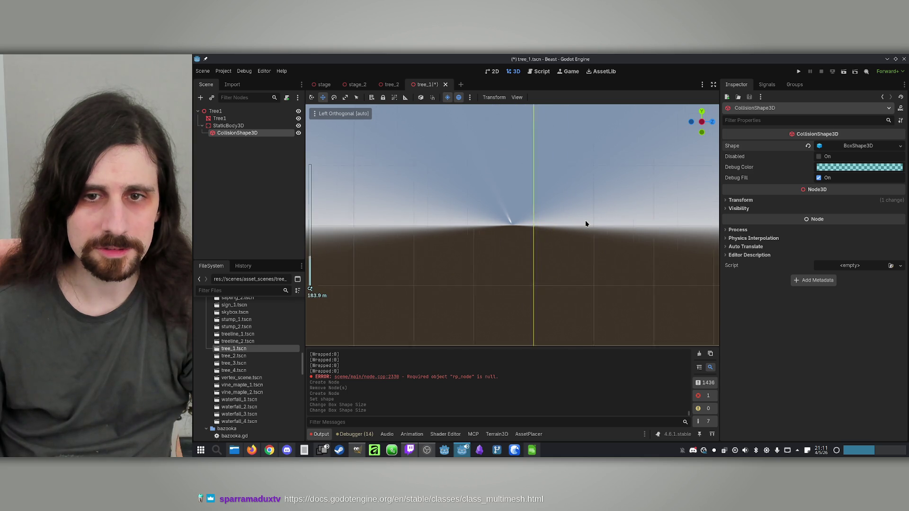
left_click(219, 118)
left_click(216, 110)
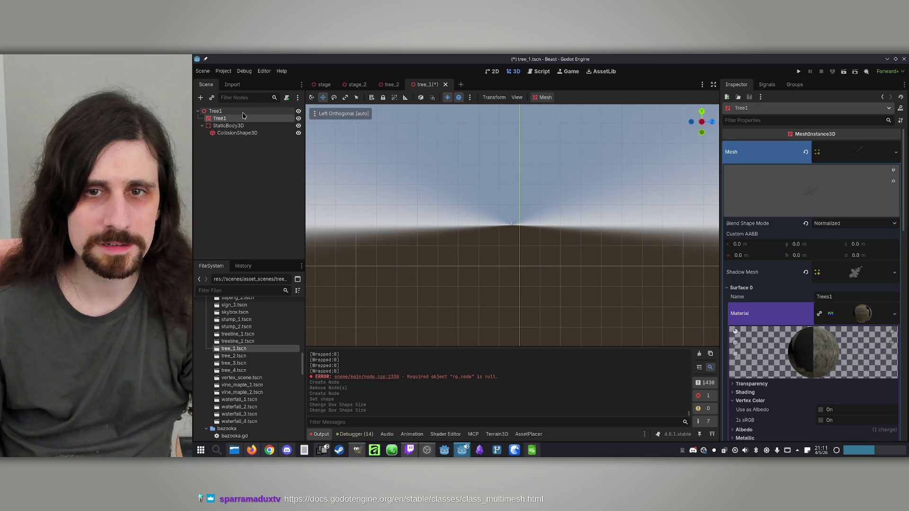
scroll(523, 206, "down", 5)
scroll(522, 204, "up", 15)
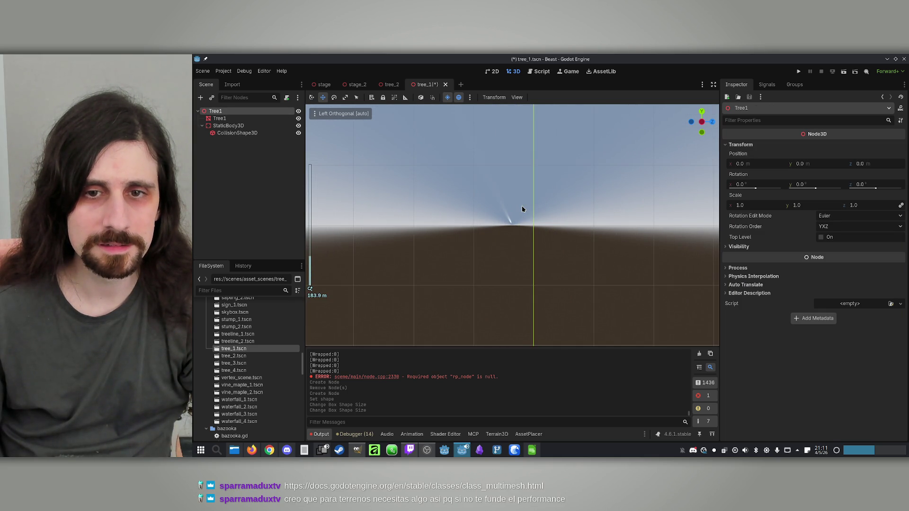
left_click(327, 117)
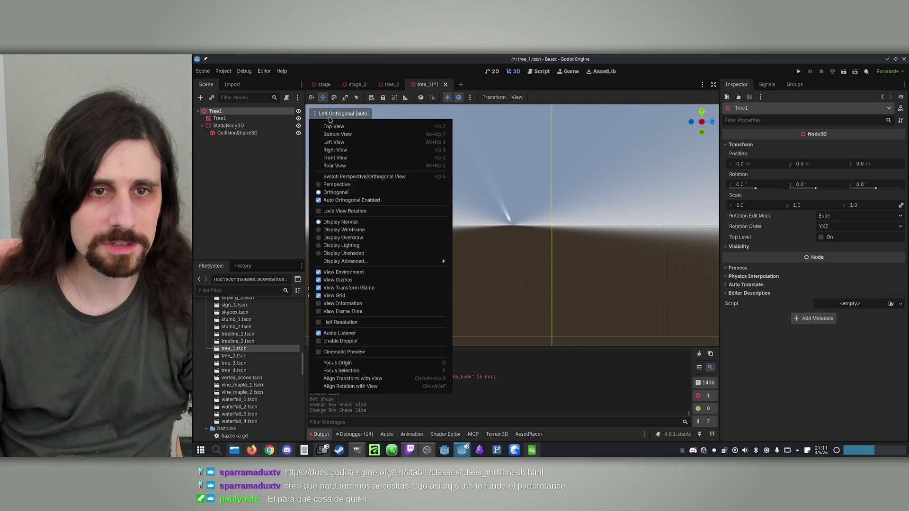
left_click(361, 185)
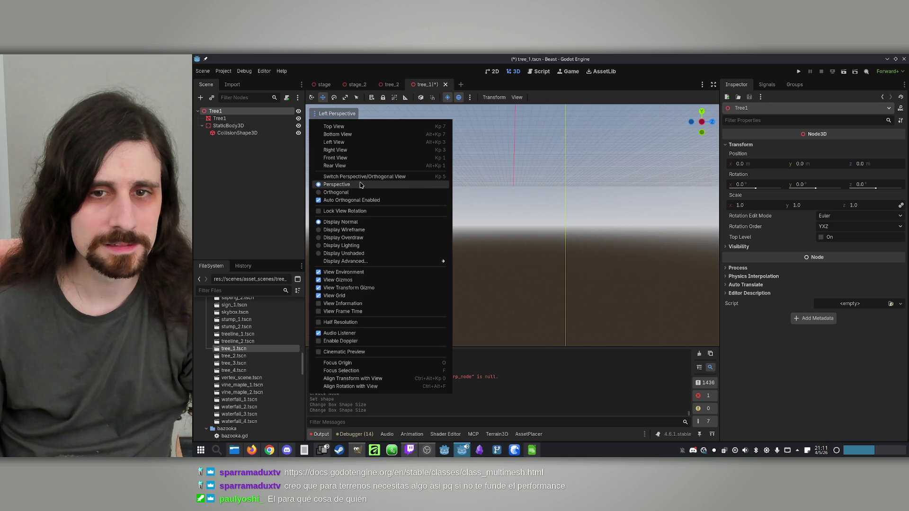
left_click(555, 213)
Orbit and centre the view on the tree, briefly checking it from the top.
mouse_move(548, 171)
left_mouse_down()
mouse_move(548, 161)
mouse_move(551, 189)
mouse_move(488, 204)
mouse_move(488, 142)
mouse_move(488, 170)
mouse_move(513, 223)
mouse_move(521, 218)
left_mouse_up()
scroll(512, 225, "up", 2)
scroll(513, 225, "down", 5)
key("f")
scroll(513, 225, "down", 5)
scroll(512, 225, "down", 4)
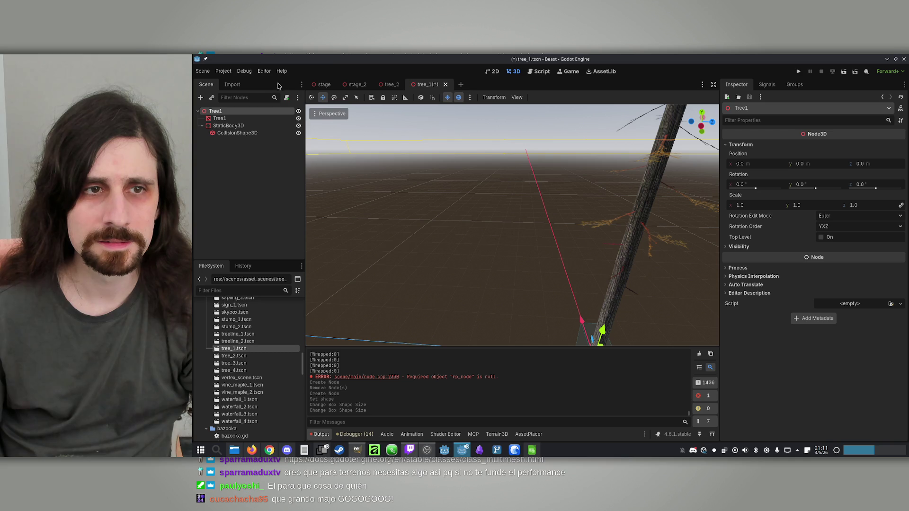
left_click(251, 119)
left_click(340, 115)
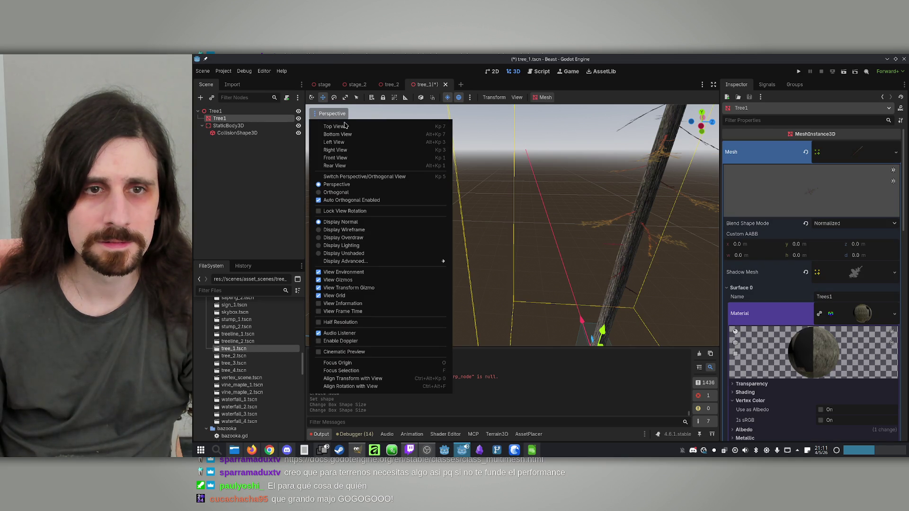
left_click(347, 124)
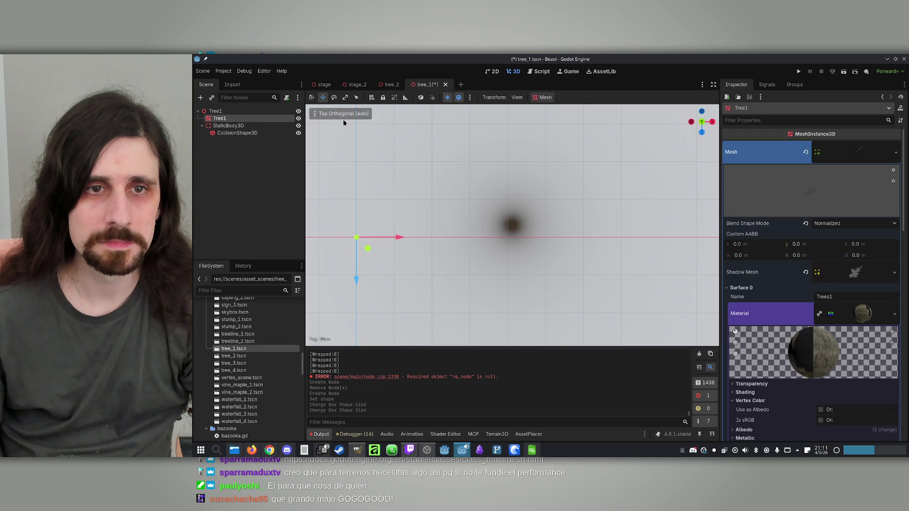
left_click(340, 116)
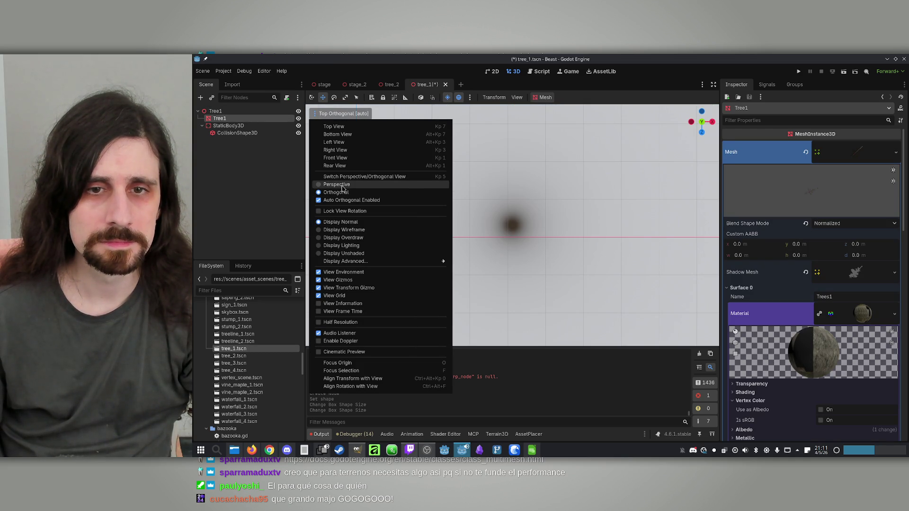
left_click(336, 184)
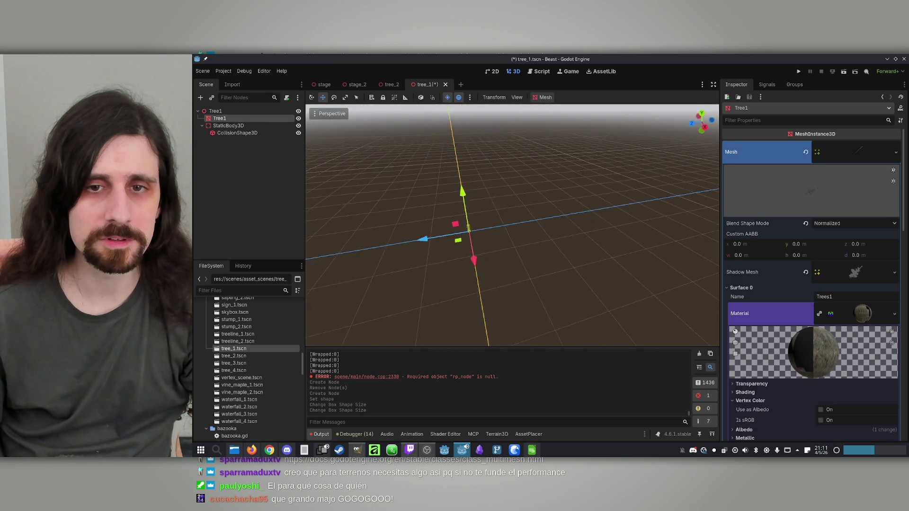
scroll(512, 225, "up", 5)
mouse_move(513, 225)
left_mouse_down()
mouse_move(455, 227)
mouse_move(346, 150)
left_mouse_up()
Stretch the box collision to about 3.14 tall and narrow it to the trunk's width.
double_click(263, 133)
mouse_move(502, 223)
left_mouse_down()
mouse_move(483, 248)
mouse_move(528, 216)
mouse_move(499, 222)
left_mouse_up()
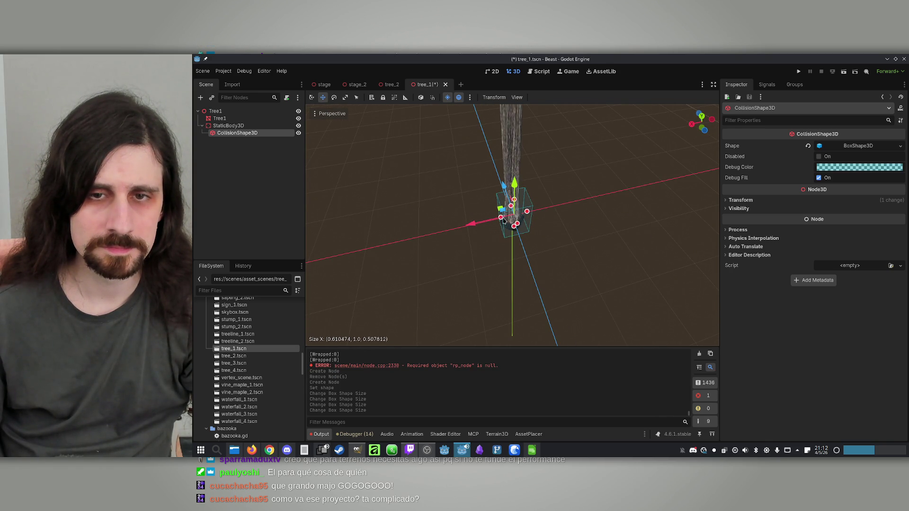
left_click_drag(512, 165, 512, 142)
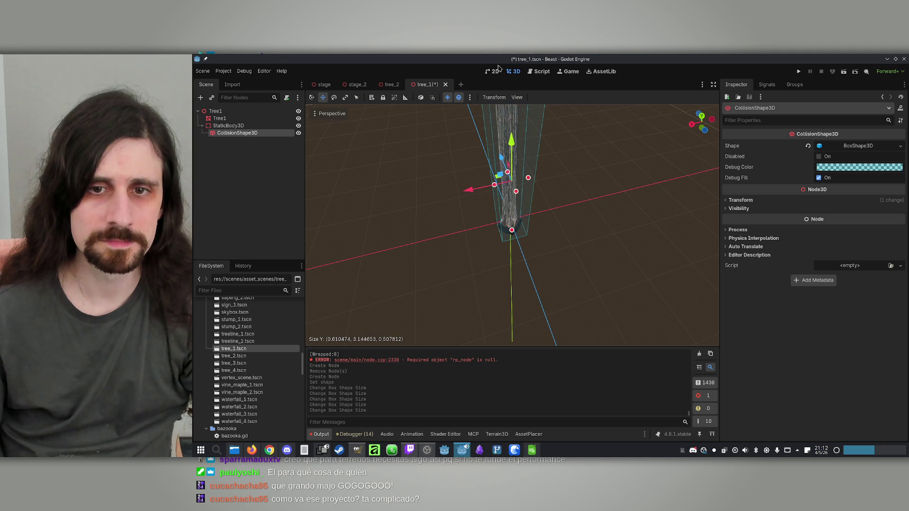
scroll(512, 225, "up", 3)
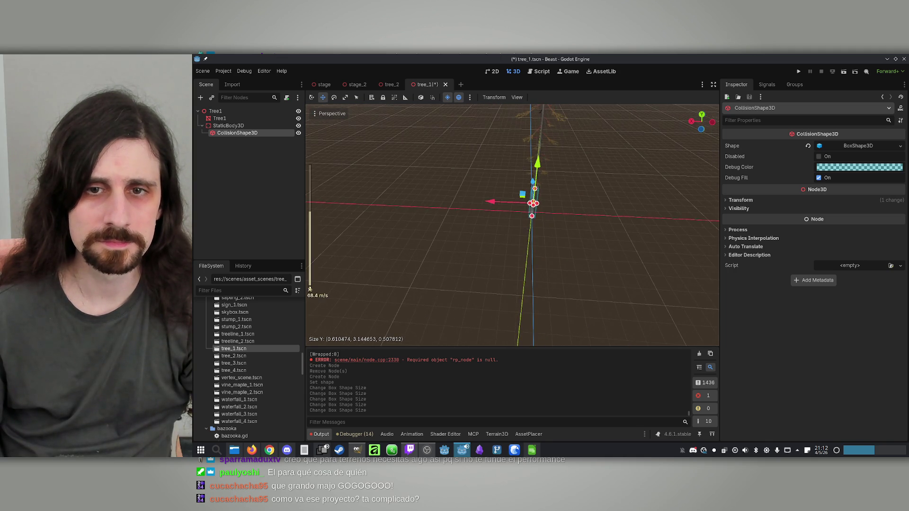
scroll(513, 225, "down", 8)
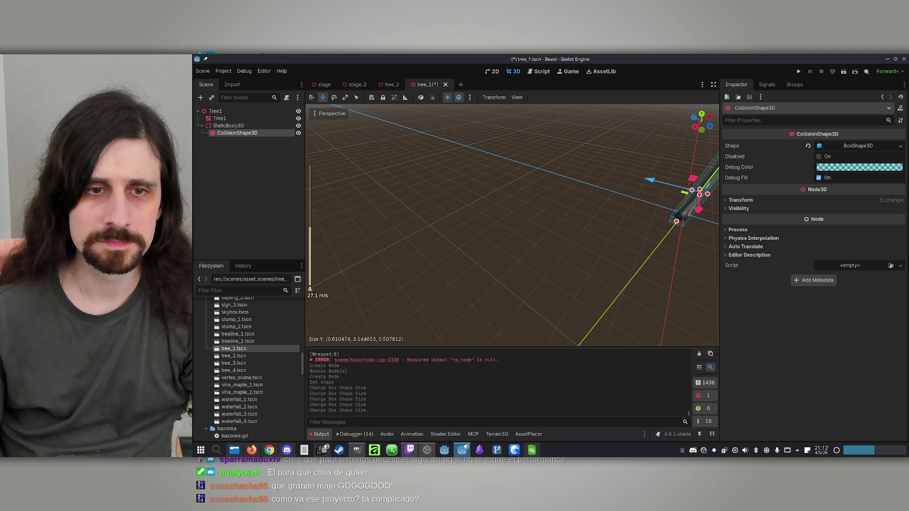
key("w")
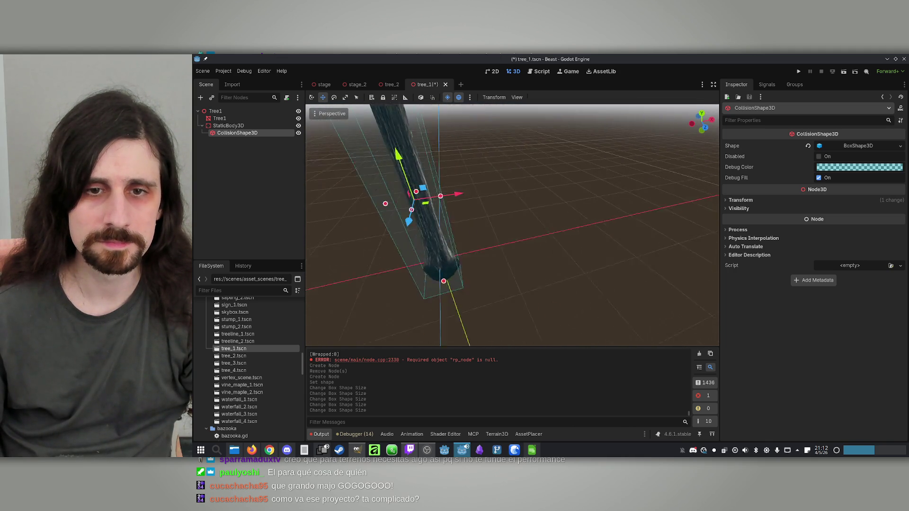
key("KP_1")
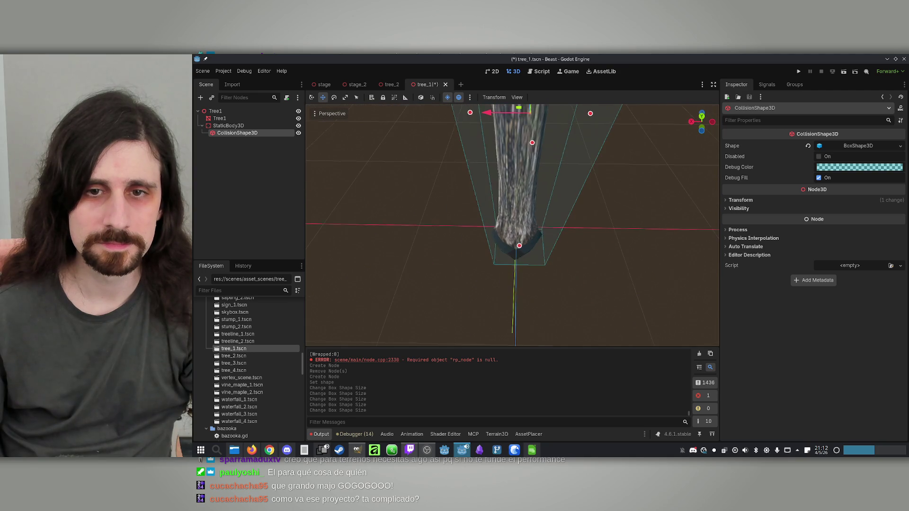
left_click_drag(590, 114, 570, 114)
key("f")
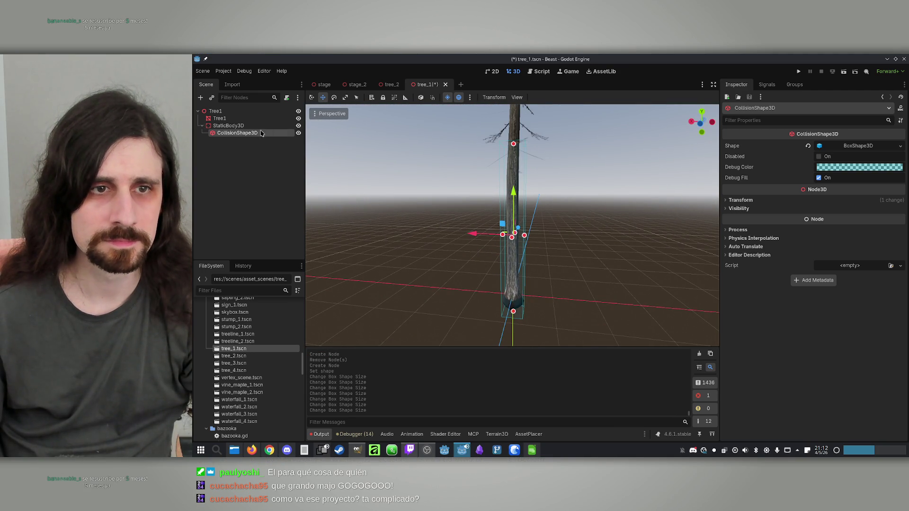
left_click(239, 126)
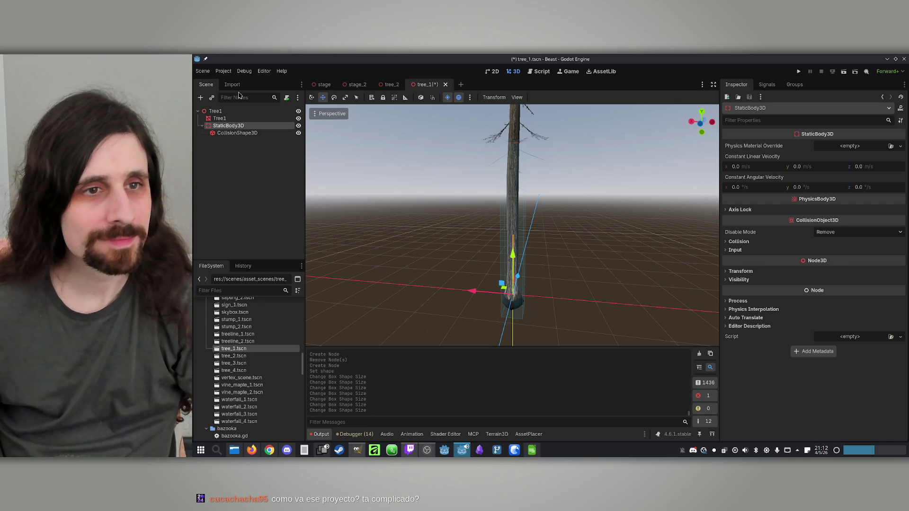
Select tree_1's StaticBody3D collider for copying and save the tree_1 scene.
left_click(222, 119)
left_click(221, 126)
left_click(220, 118)
left_click(223, 126)
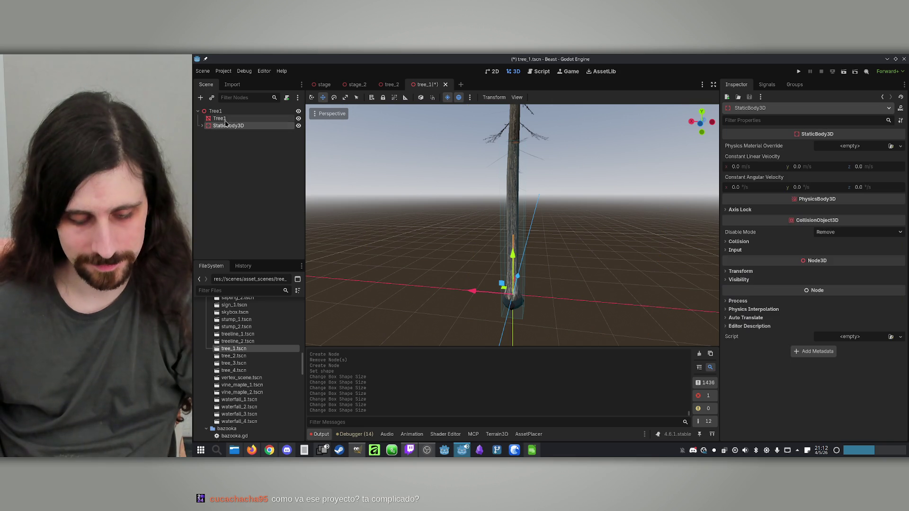
key("ctrl+s")
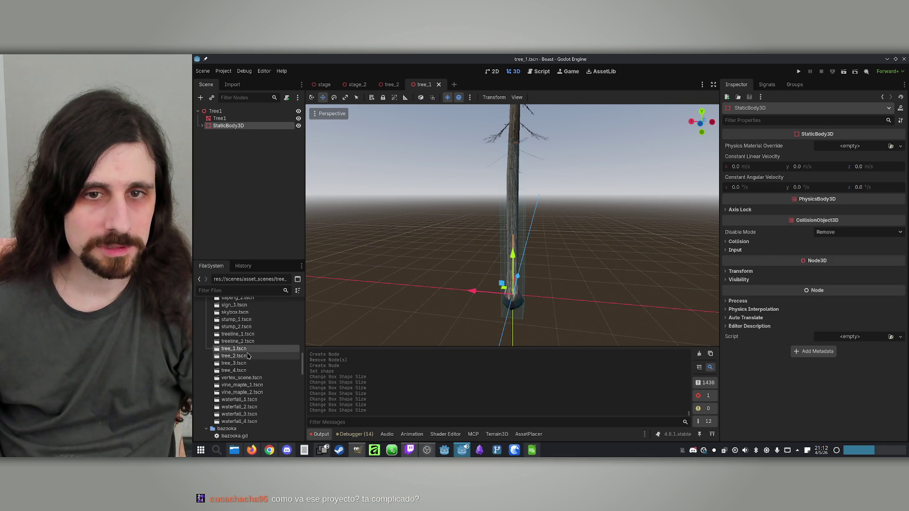
In tree_2, replace Tree2Collision with the pasted StaticBody3D and save.
double_click(234, 355)
left_click(230, 125)
key("Delete")
key("Return")
key("ctrl+v")
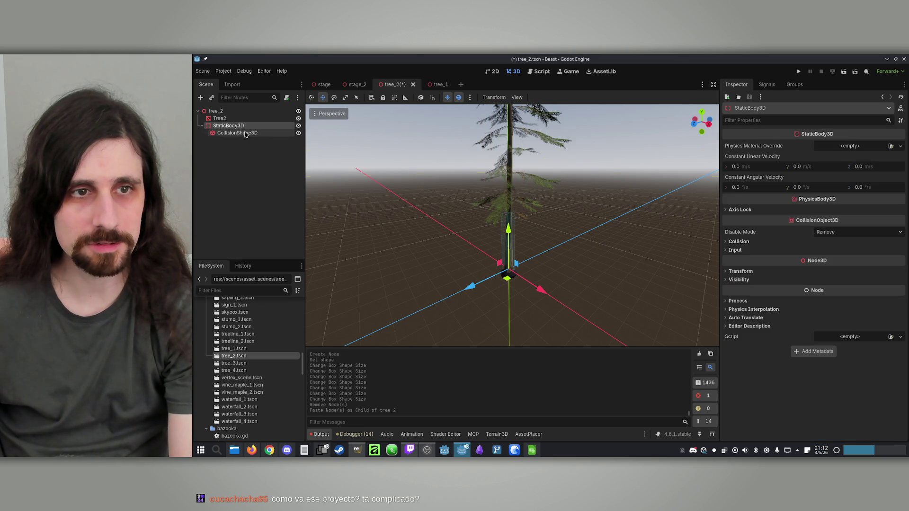
left_click(235, 155)
key("ctrl+s")
In tree_3, replace Tree3Collision with the pasted StaticBody3D and save.
scroll(324, 203, "down", 5)
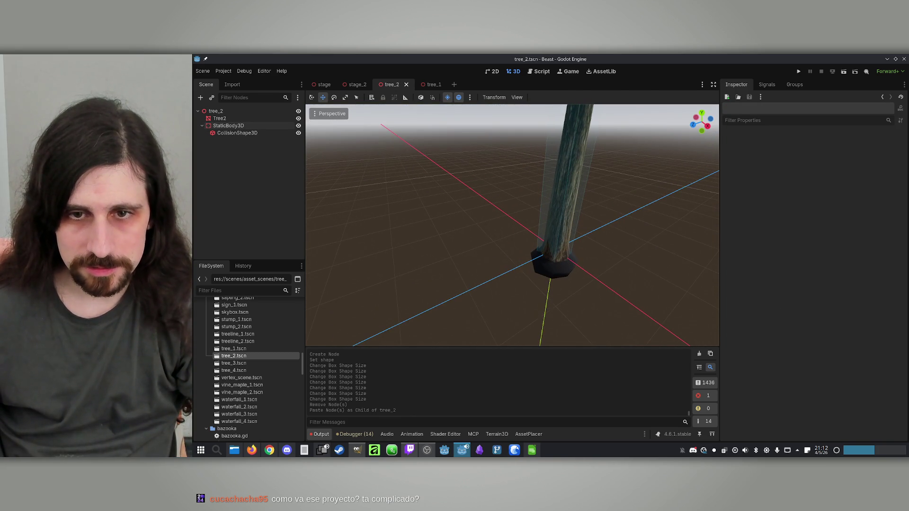
double_click(237, 363)
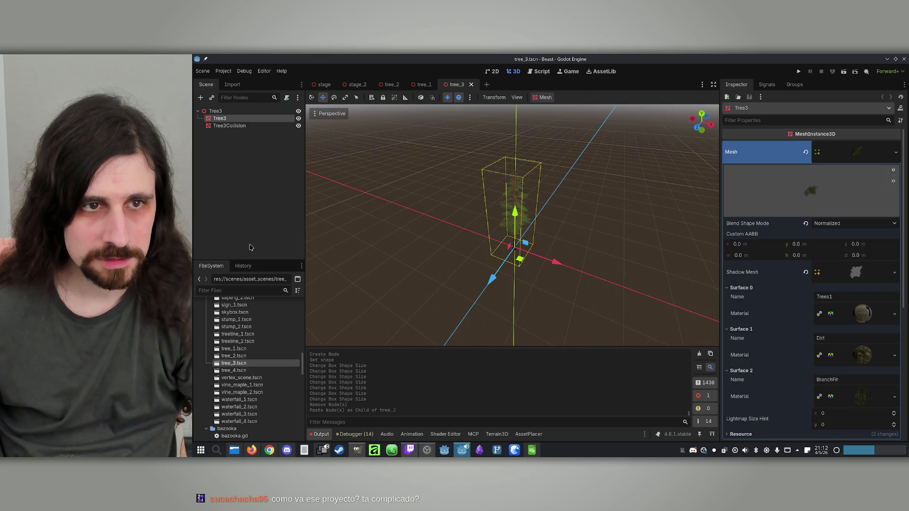
left_click(231, 125)
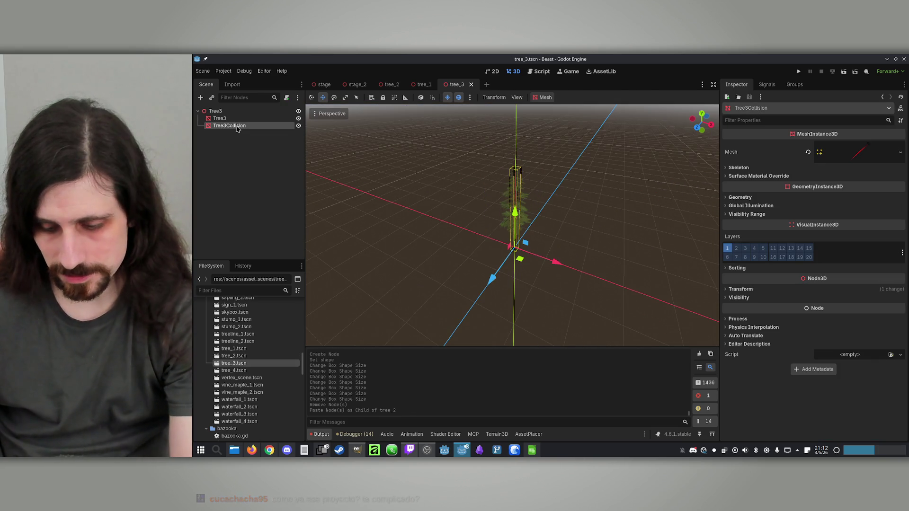
key("Delete")
key("Return")
key("ctrl+v")
key("f")
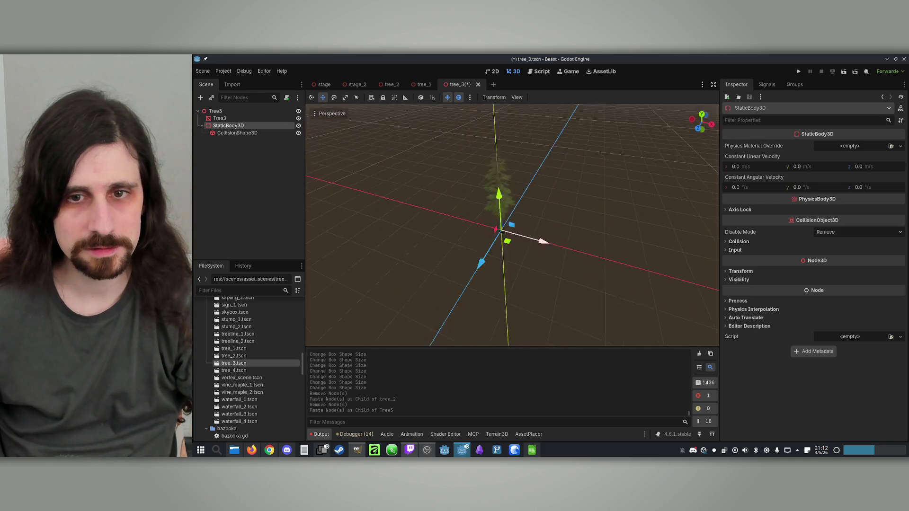
scroll(512, 225, "up", 10)
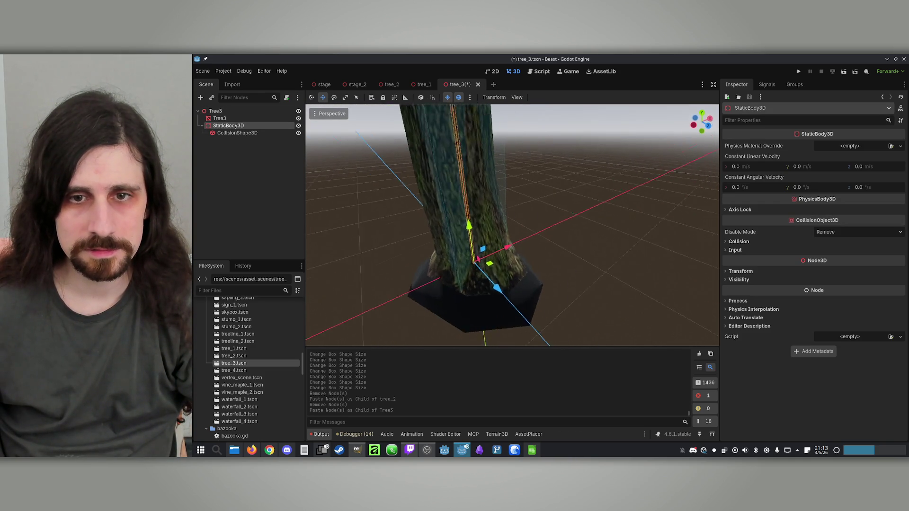
scroll(486, 197, "down", 5)
key("ctrl+s")
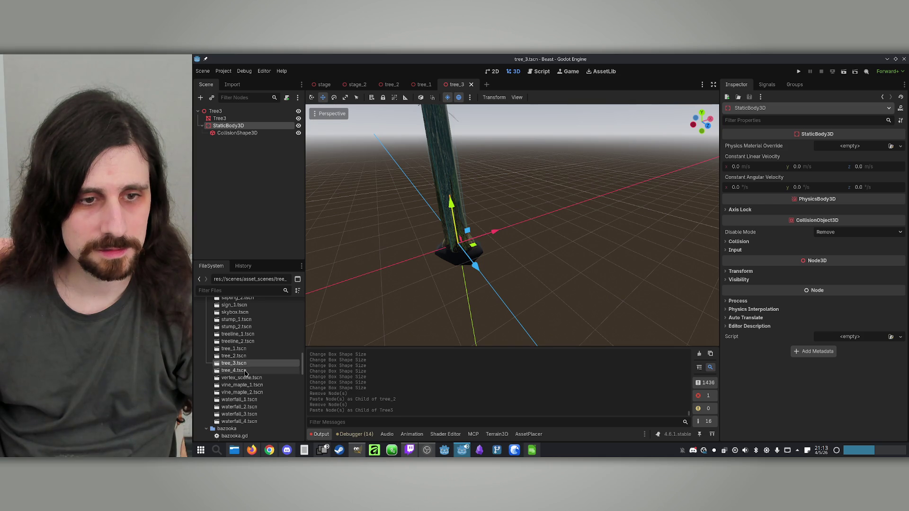
In tree_4, replace Tree4Collision with the pasted StaticBody3D and save.
double_click(244, 372)
left_click(240, 127)
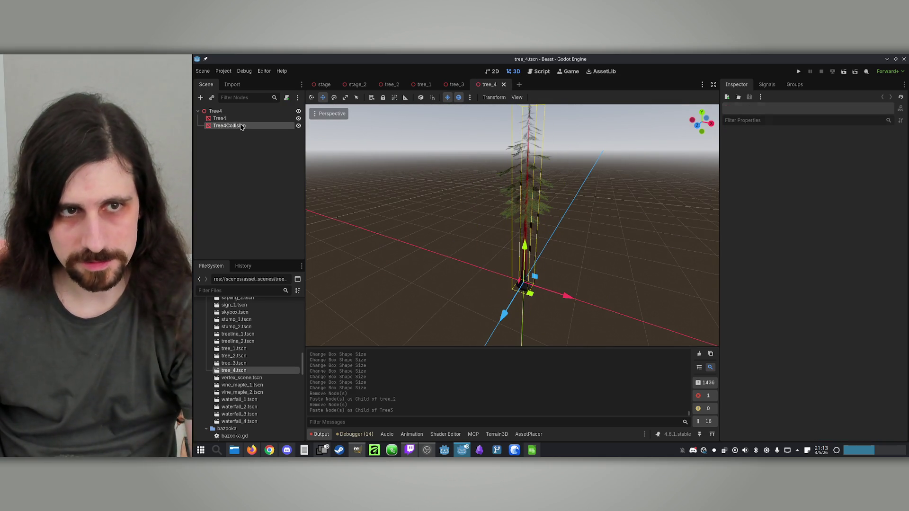
key("Delete")
key("Return")
key("ctrl+v")
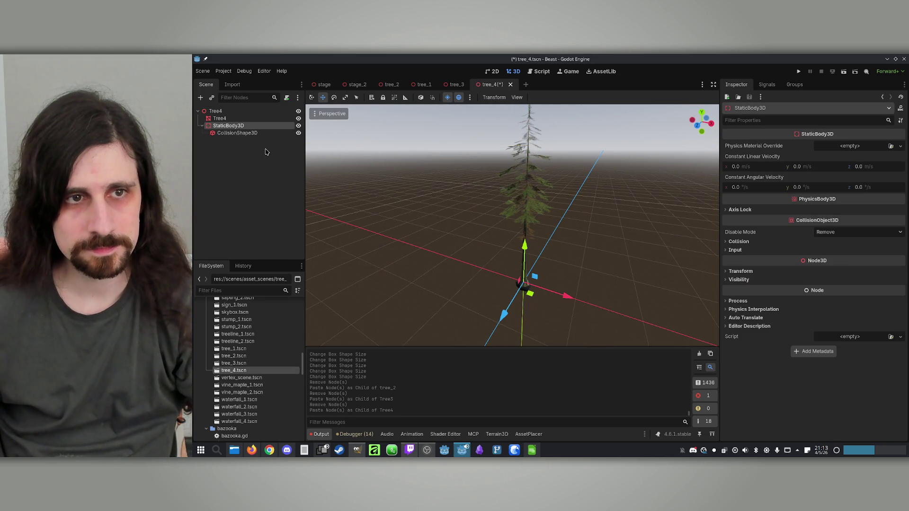
key("ctrl+s")
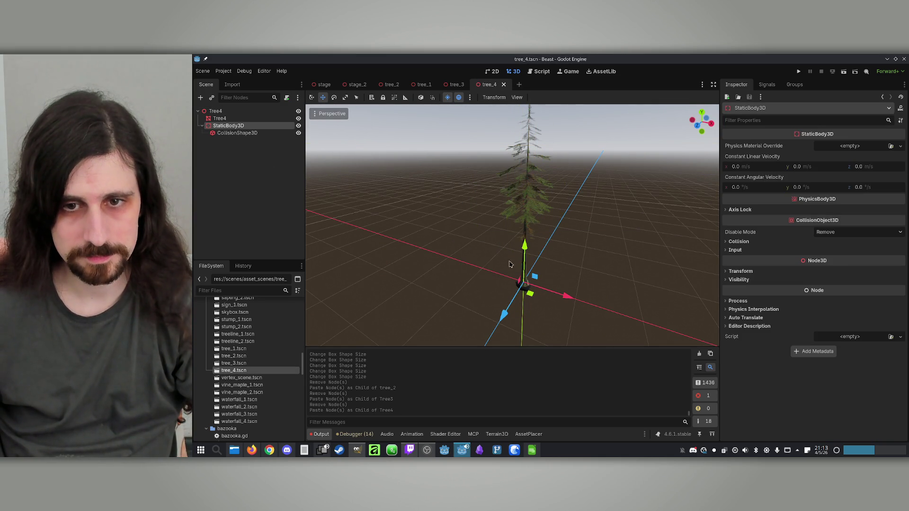
key("f")
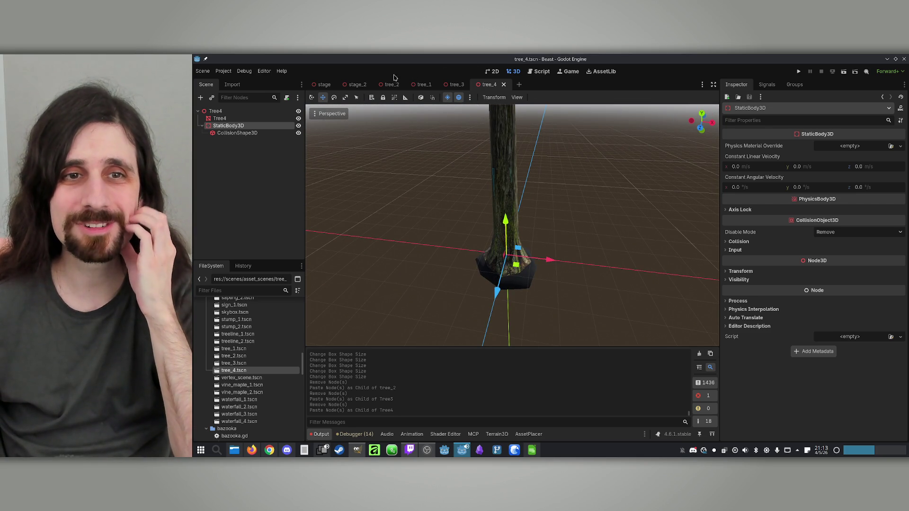
Return to stage_2, fly down among the trees, and run the game to test colliders.
left_click(359, 84)
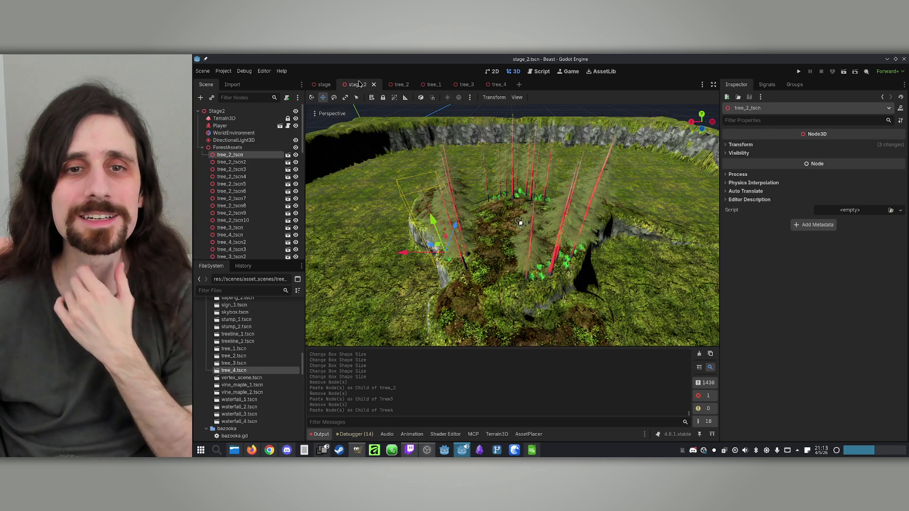
key("w")
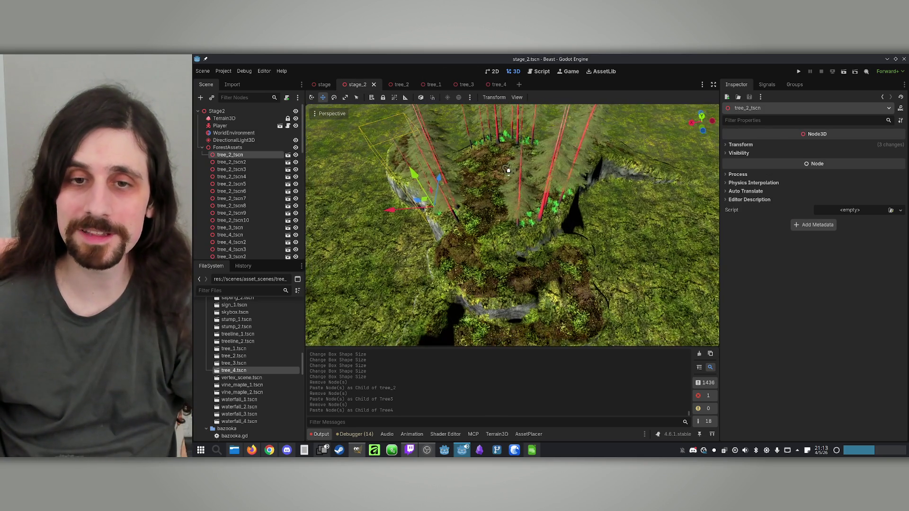
key("w")
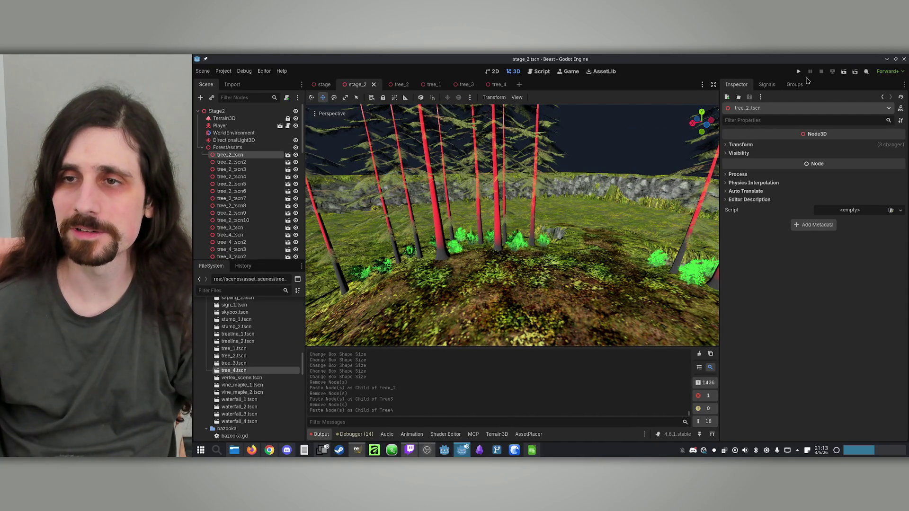
left_click(846, 73)
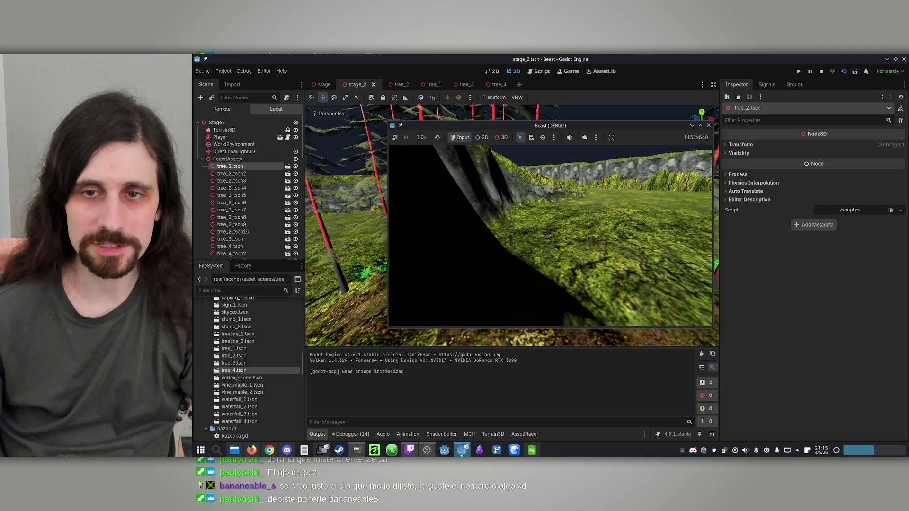
Close the Beast (DEBUG) game window to end the test run.
key("super")
left_click(709, 126)
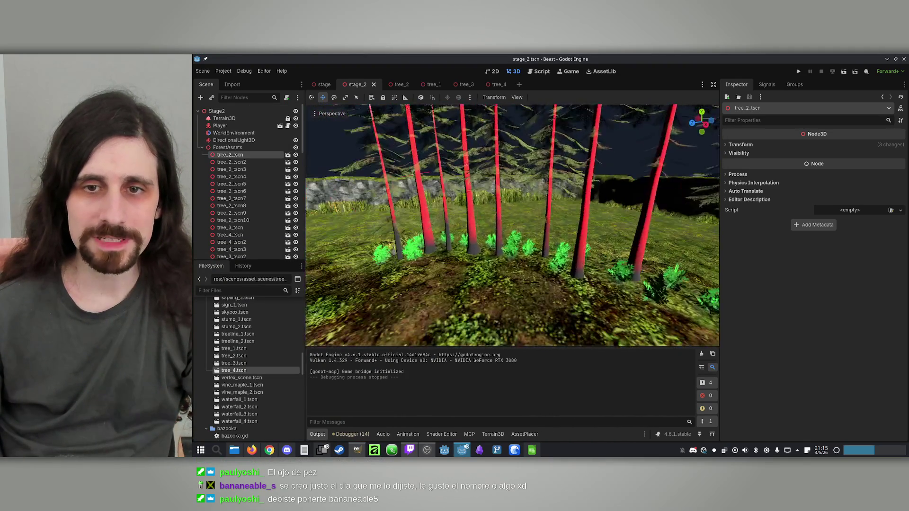
Save stage_2, lower the view over the ring of trees, and collapse the ForestAssets group.
key("ctrl+s")
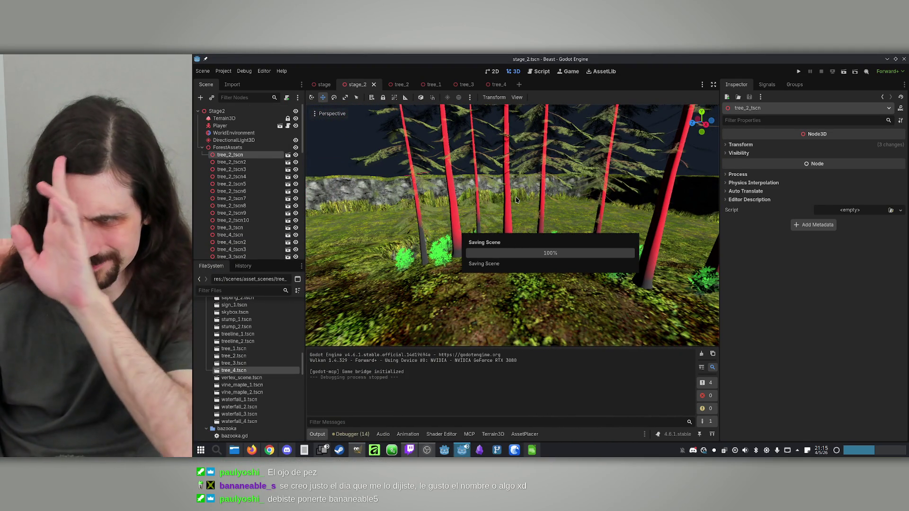
mouse_move(514, 181)
left_mouse_down()
mouse_move(520, 251)
mouse_move(533, 262)
left_mouse_up()
left_click_drag(492, 216, 492, 216)
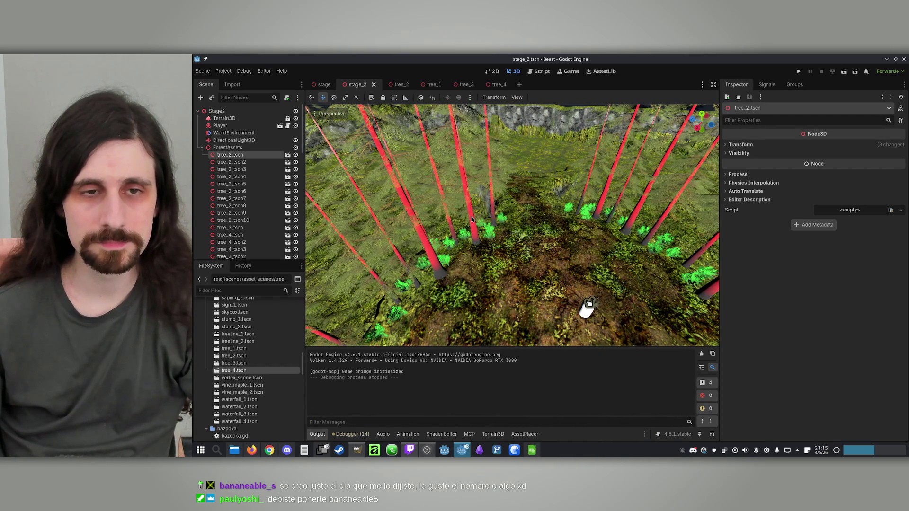
left_click(203, 148)
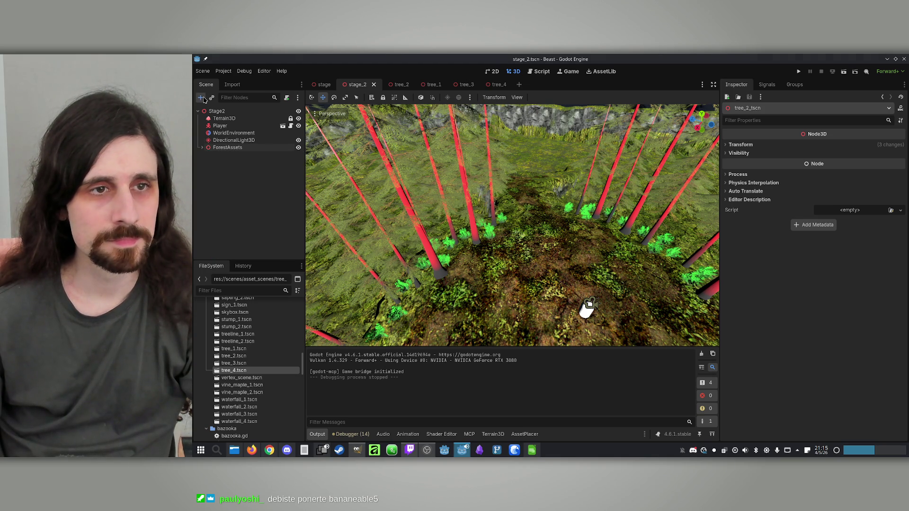
left_click(201, 98)
type("li")
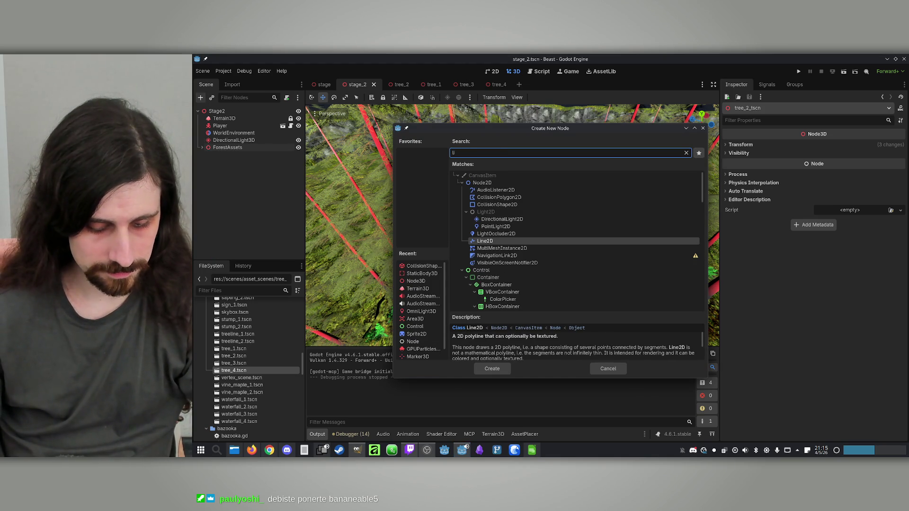
type("ght")
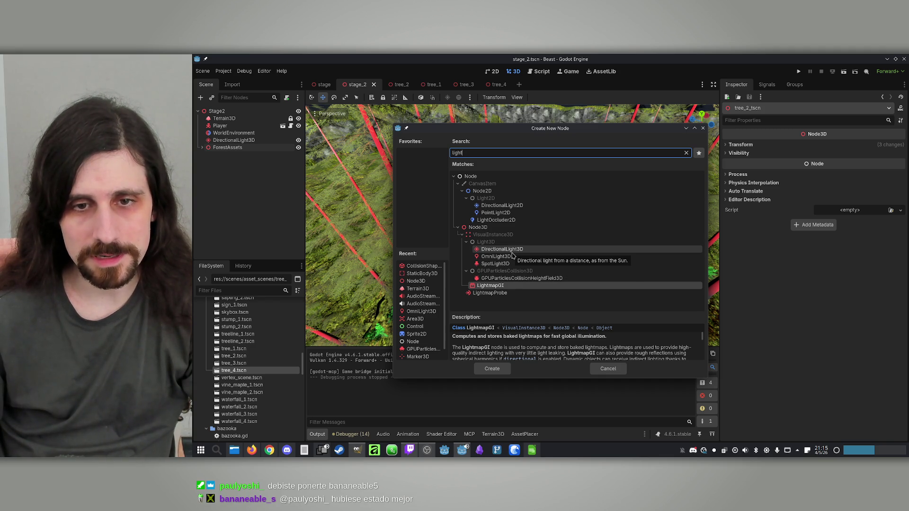
left_click(703, 128)
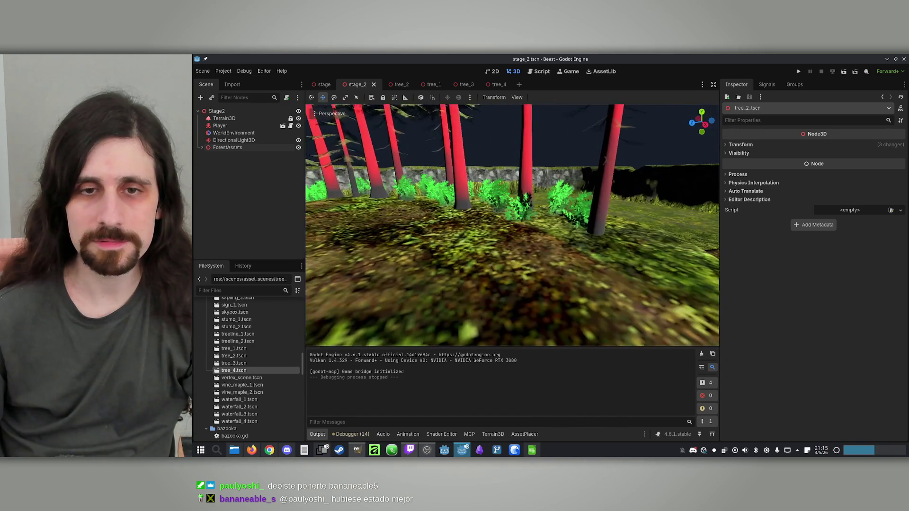
key("w")
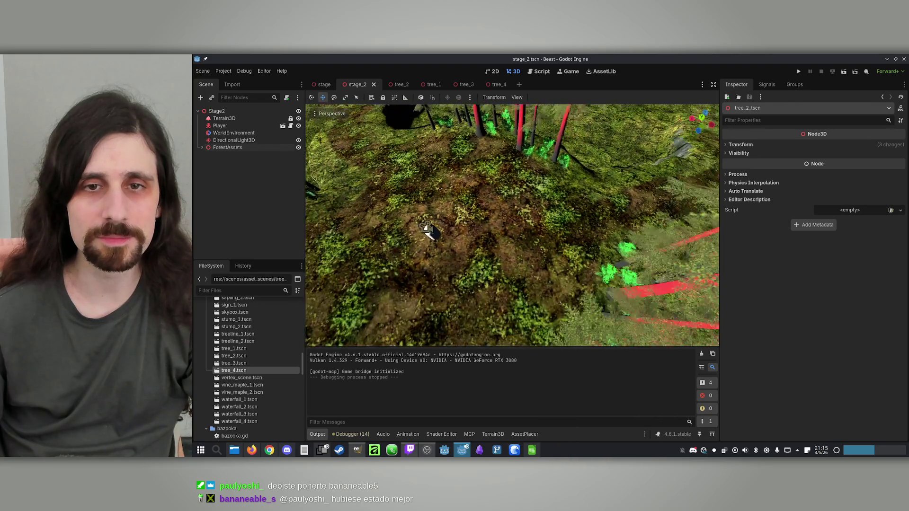
key("w")
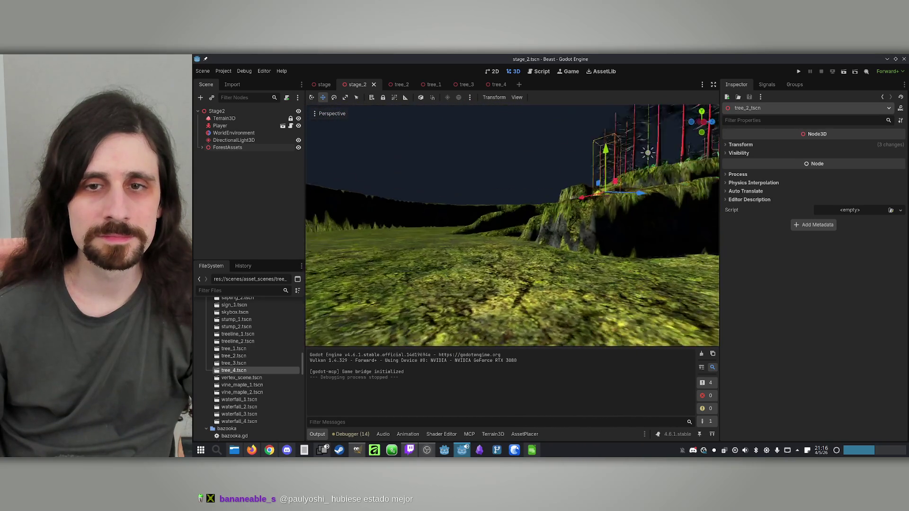
key("d")
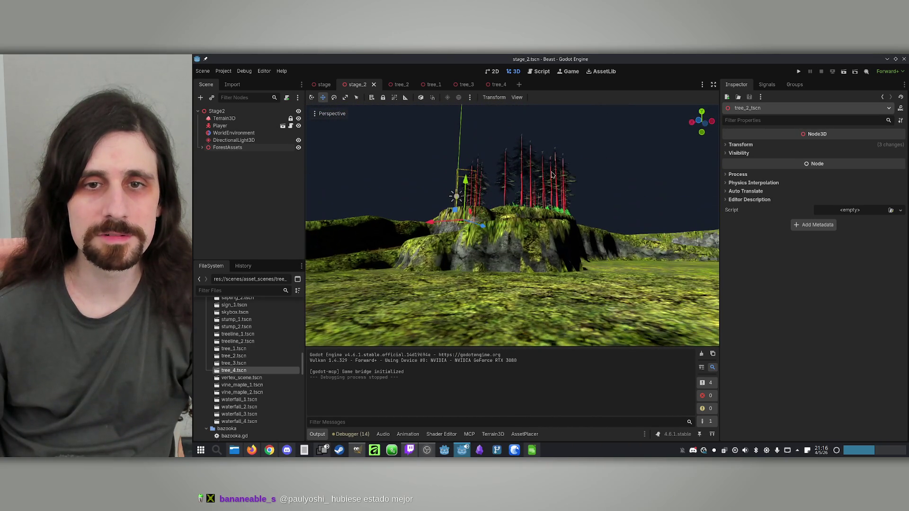
left_click(582, 145)
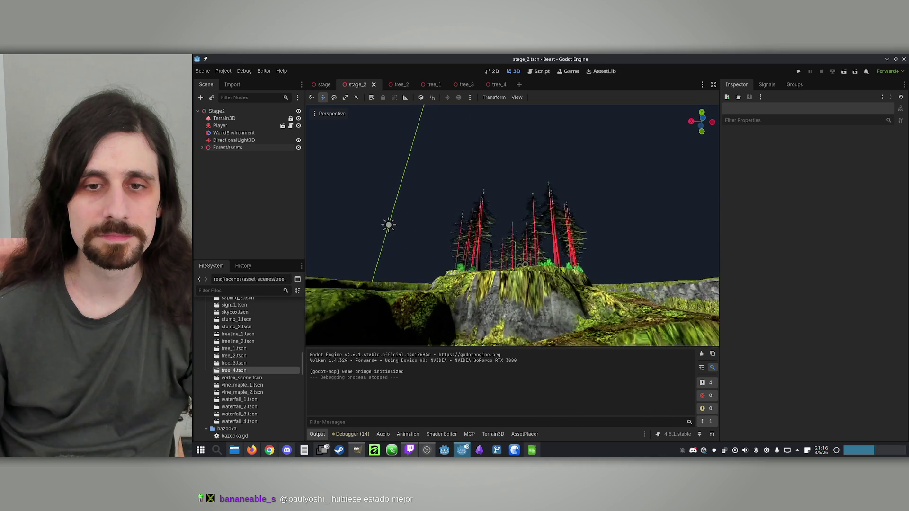
key("w")
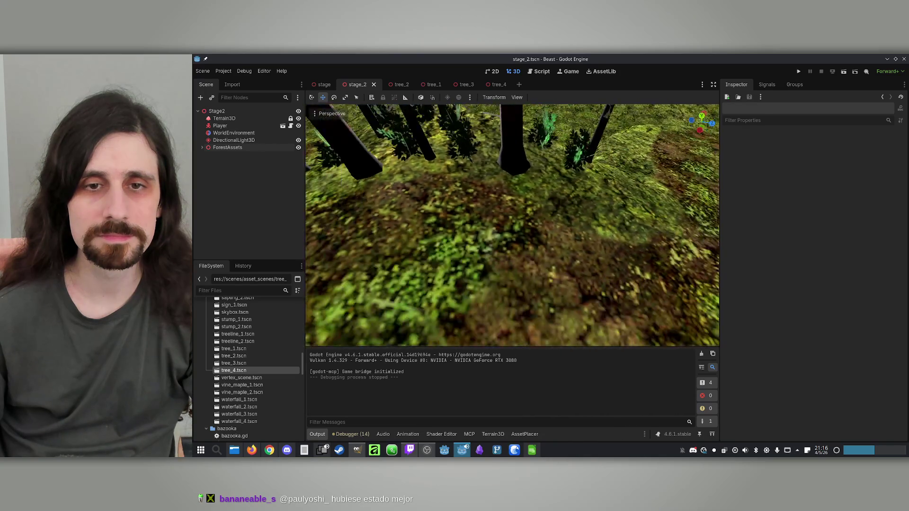
key("s")
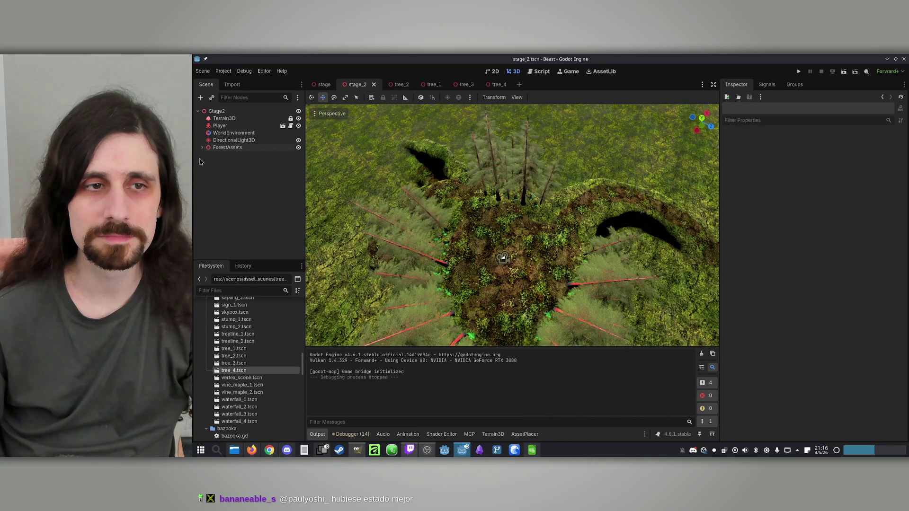
left_click(202, 147)
left_click(228, 154)
scroll(229, 198, "down", 5)
Select all 63 trees and bushes through bush_3_tscn37 and delete them.
scroll(229, 198, "down", 3)
left_click(242, 253, "shift")
key("Delete")
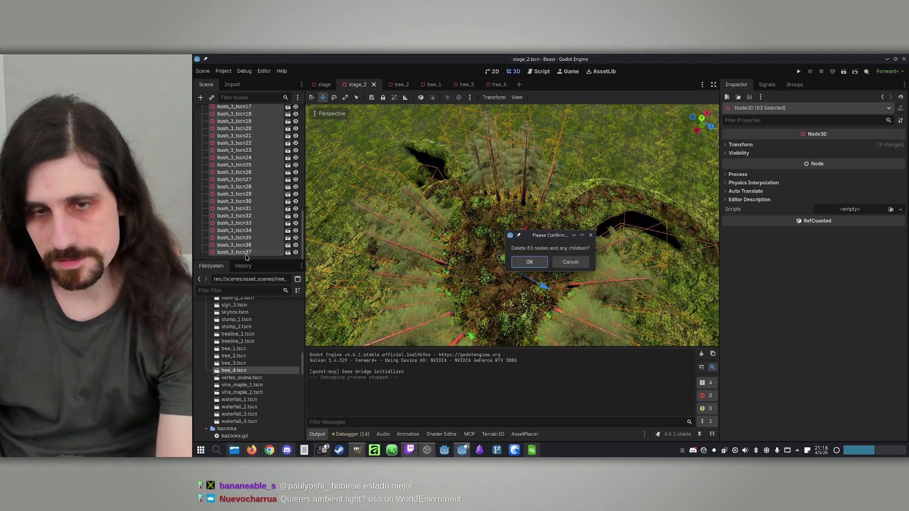
key("Return")
Orbit over the bare terrain and save stage_2.
left_click(235, 149)
mouse_move(474, 213)
left_mouse_down()
mouse_move(521, 204)
mouse_move(485, 236)
left_mouse_up()
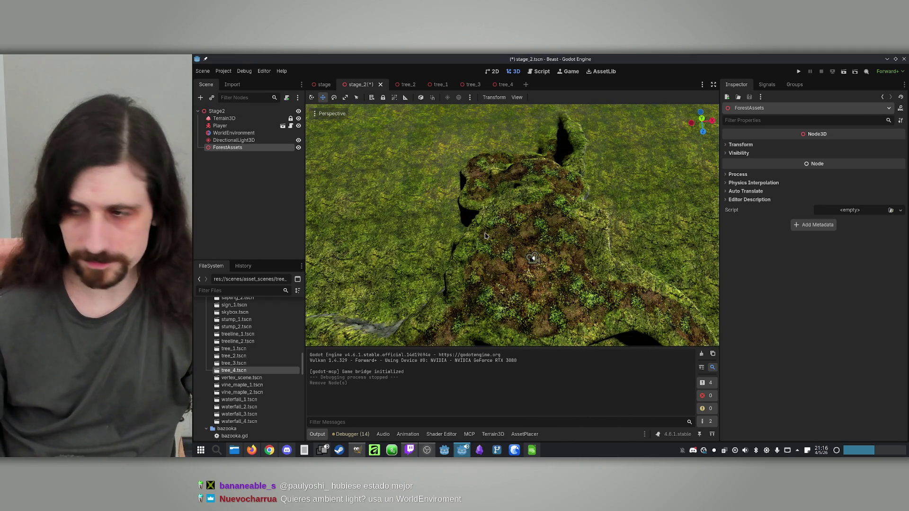
key("ctrl+s")
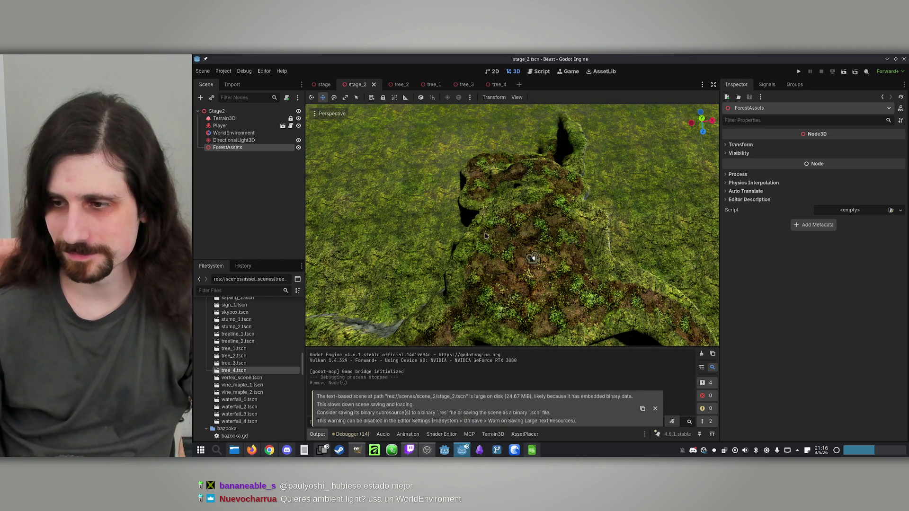
Swing the view to a low angle over the terrain and select Terrain3D.
scroll(485, 235, "down", 6)
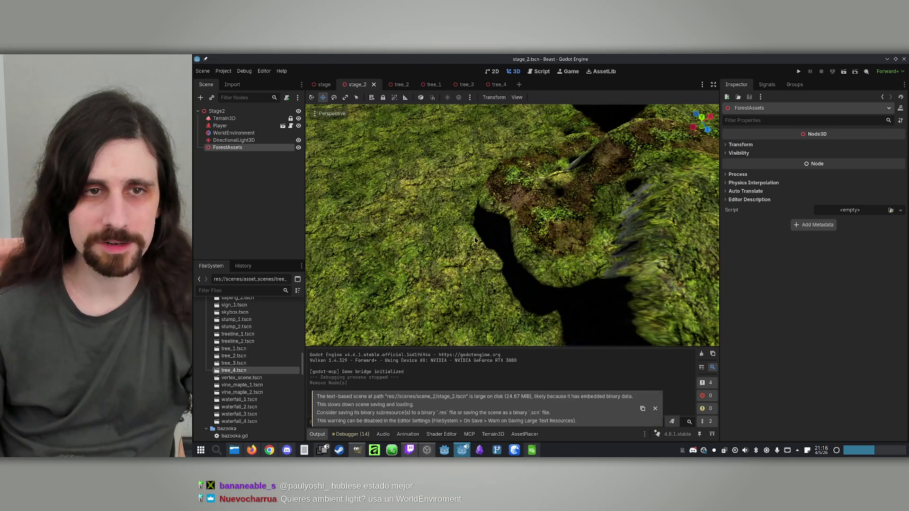
mouse_move(472, 252)
left_mouse_down()
mouse_move(668, 202)
mouse_move(604, 213)
left_mouse_up()
scroll(479, 265, "up", 8)
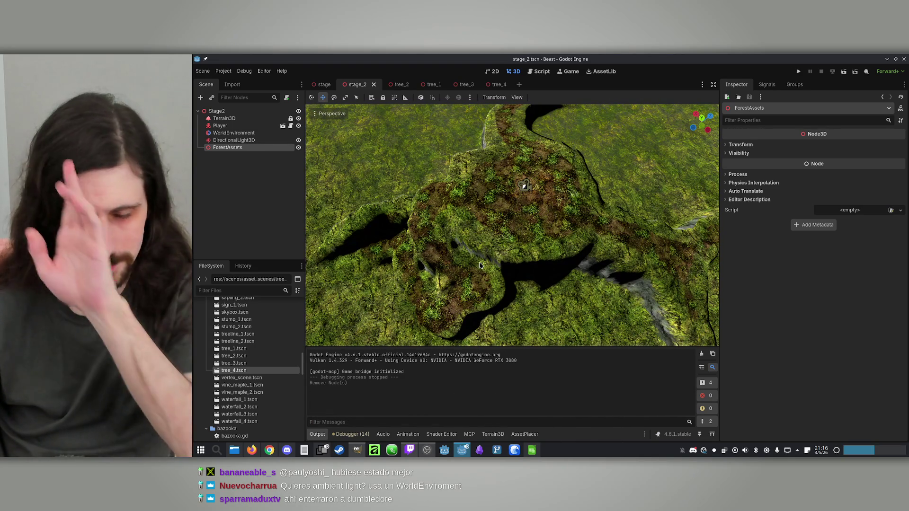
mouse_move(480, 265)
left_mouse_down()
mouse_move(480, 215)
mouse_move(480, 237)
mouse_move(496, 226)
left_mouse_up()
left_click(224, 118)
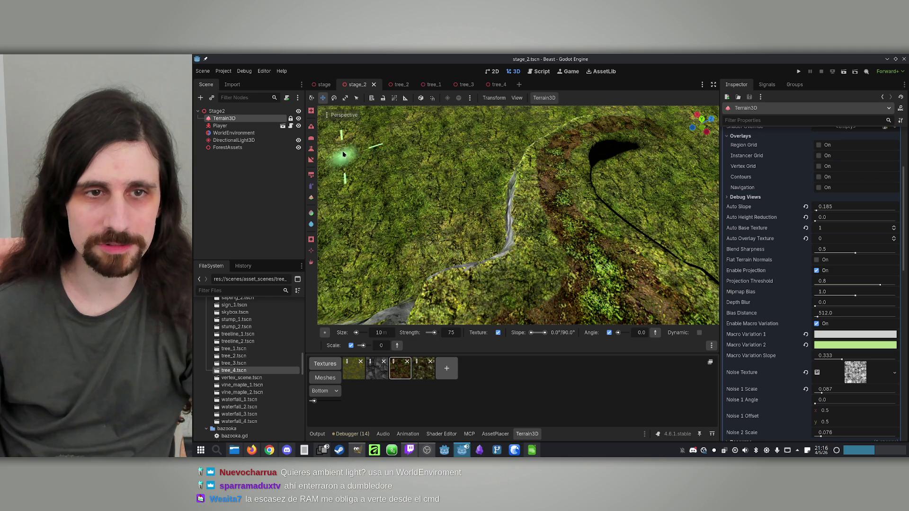
Sculpt the terrain over the ridge with the brush.
mouse_move(564, 199)
left_mouse_down()
mouse_move(534, 166)
mouse_move(535, 185)
left_mouse_up()
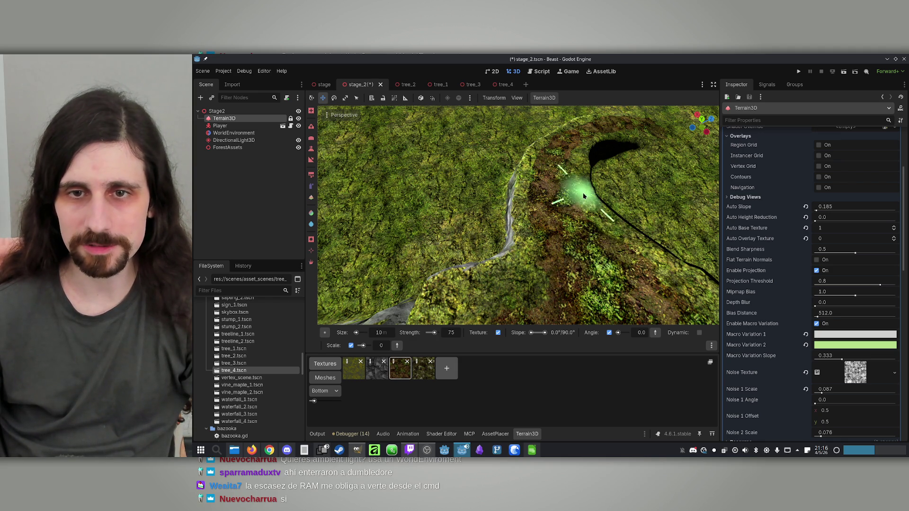
scroll(583, 193, "down", 5)
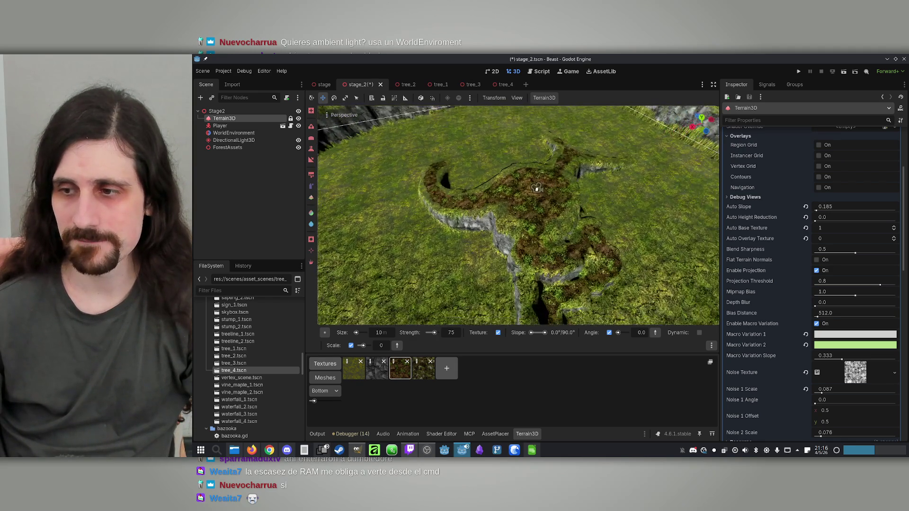
scroll(585, 255, "down", 2)
Save stage_2 and orbit to a more top-down view of the terrain path.
key("ctrl+s")
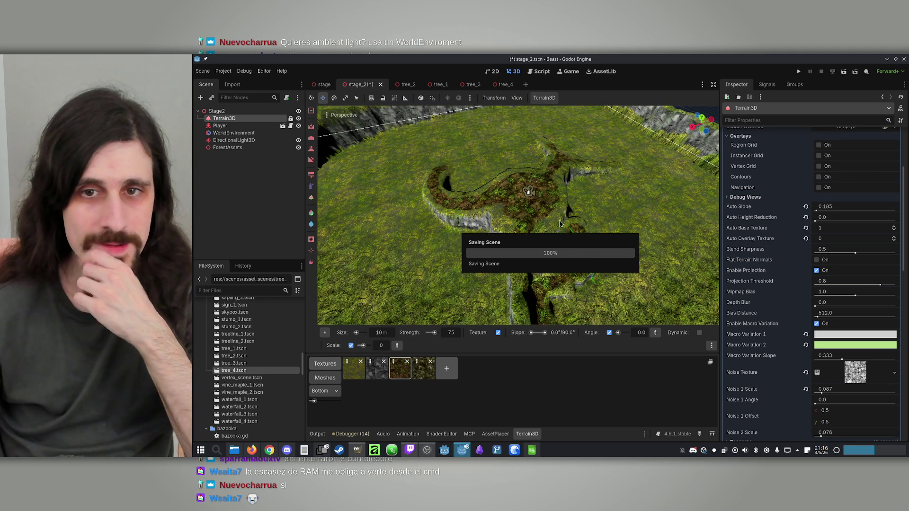
mouse_move(538, 196)
left_mouse_down()
mouse_move(544, 213)
mouse_move(513, 147)
mouse_move(548, 195)
mouse_move(572, 206)
mouse_move(547, 185)
mouse_move(518, 289)
left_mouse_up()
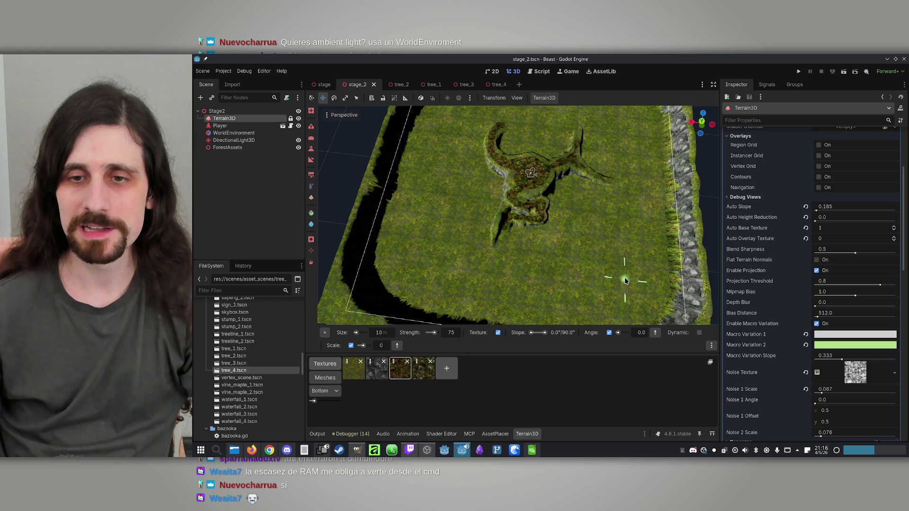
scroll(583, 245, "up", 4)
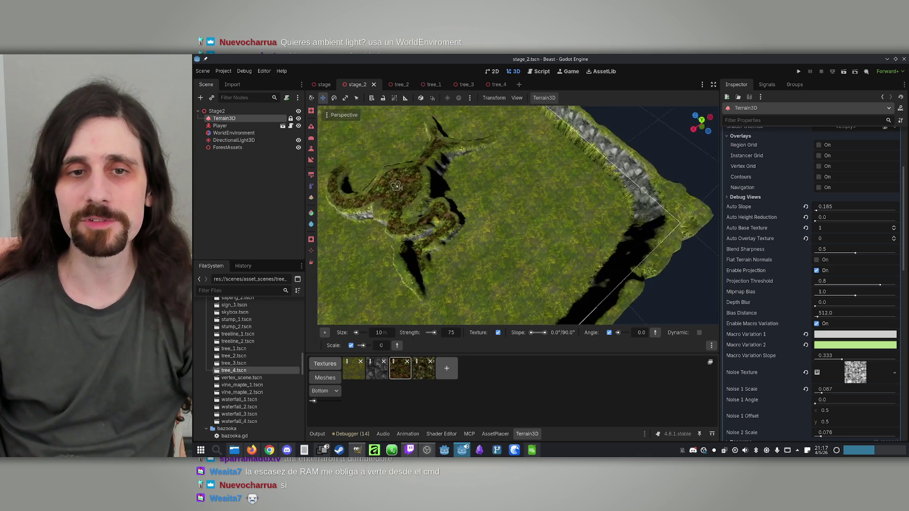
scroll(450, 125, "up", 3)
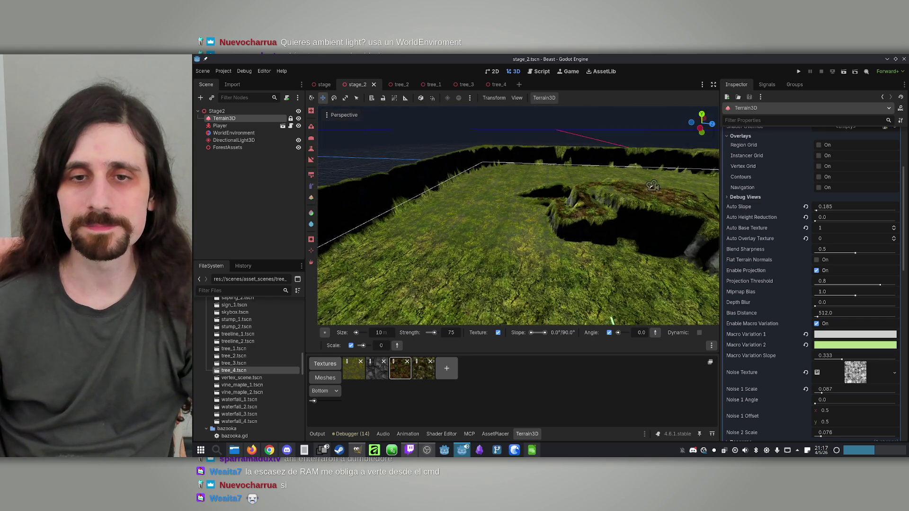
scroll(649, 182, "up", 3)
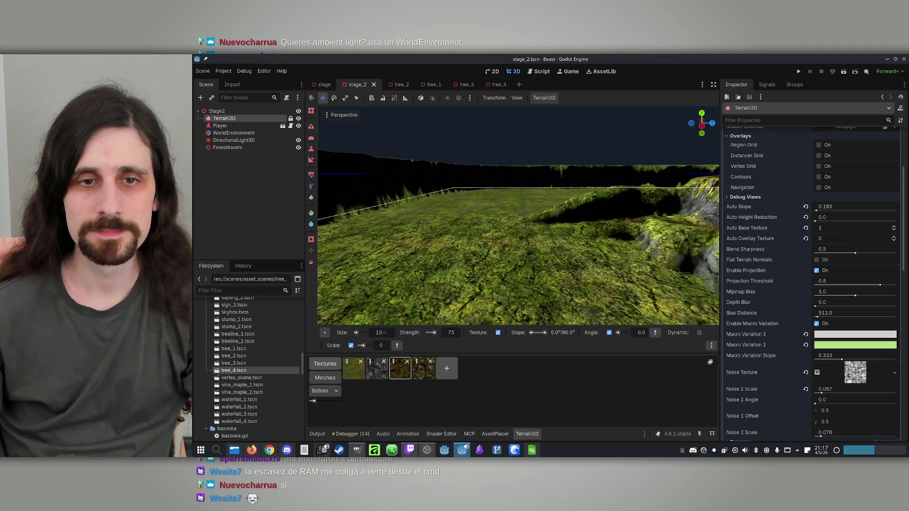
key("w")
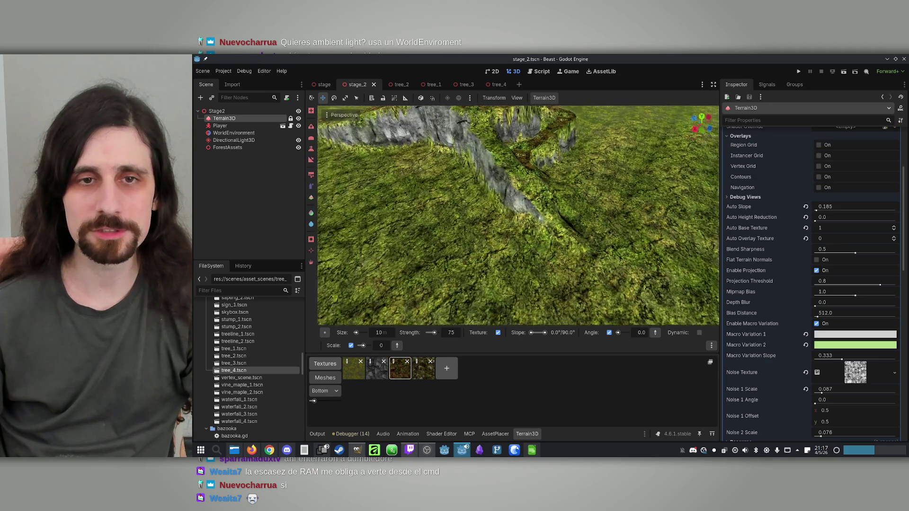
key("w")
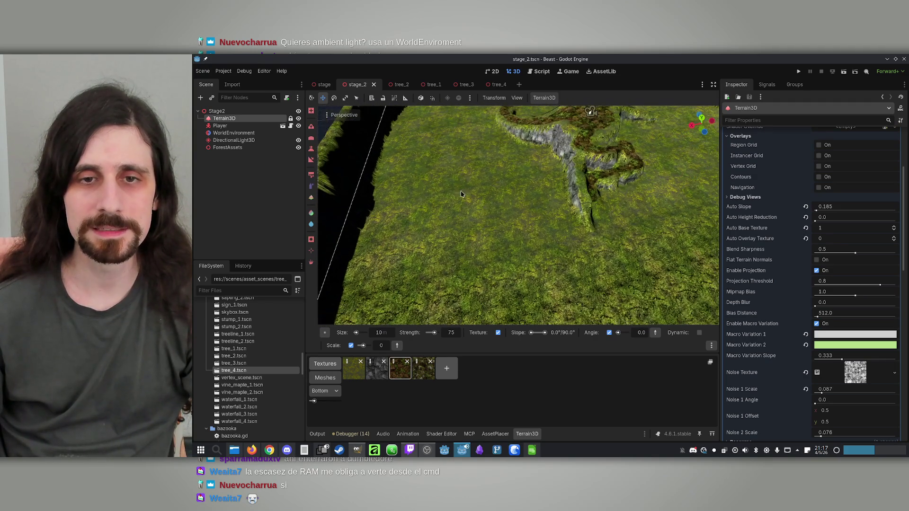
key("s")
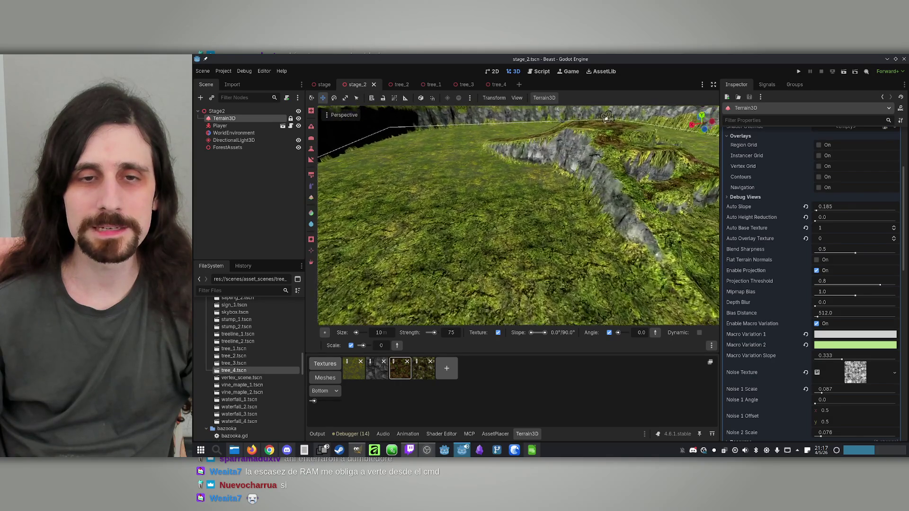
key("s")
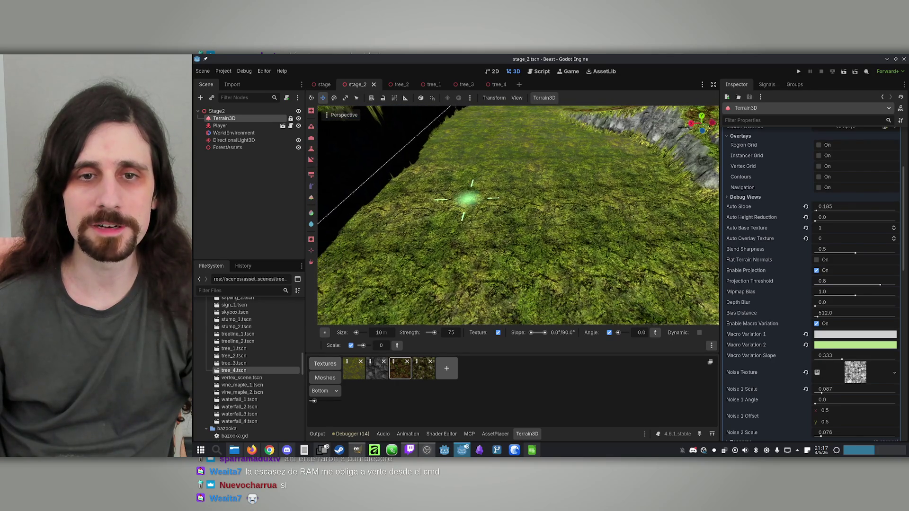
key("s")
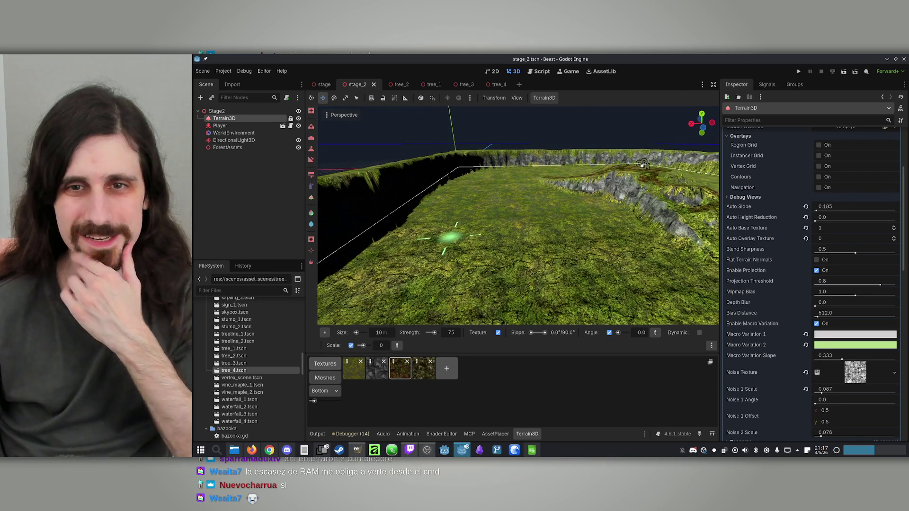
key("s")
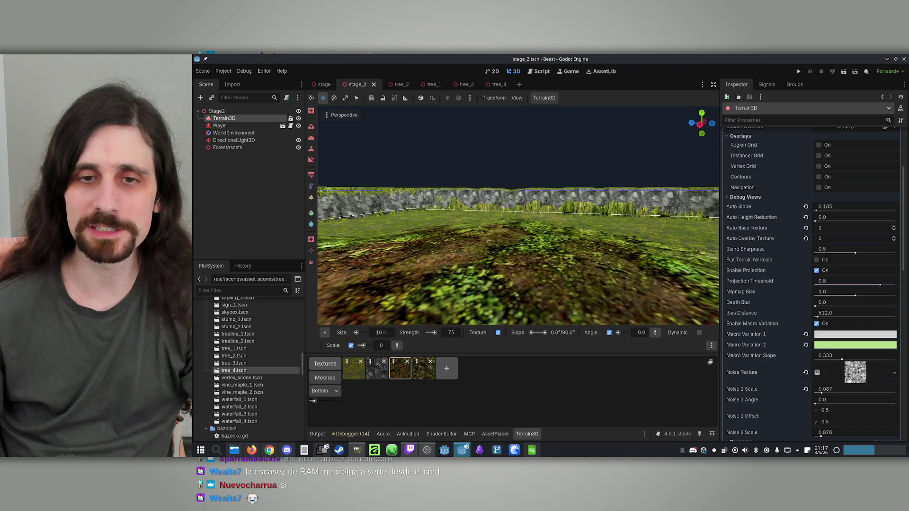
key("w")
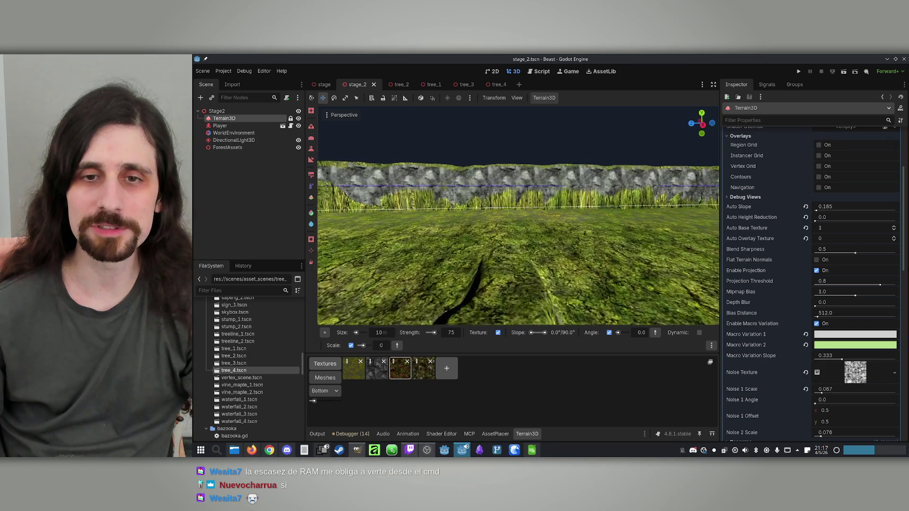
key("w")
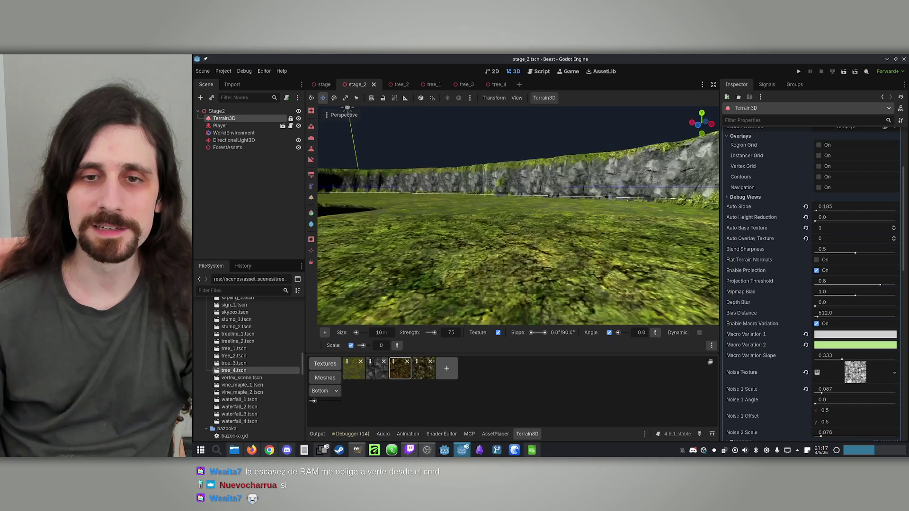
key("w")
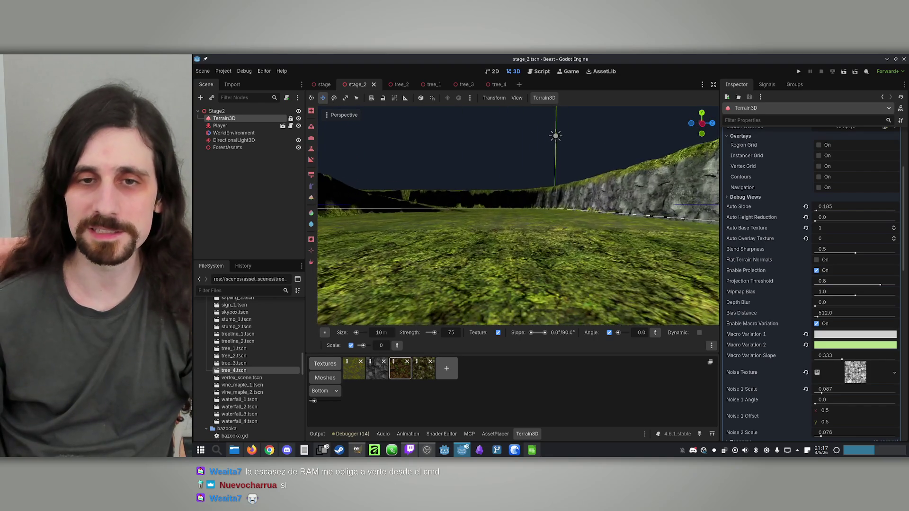
key("s")
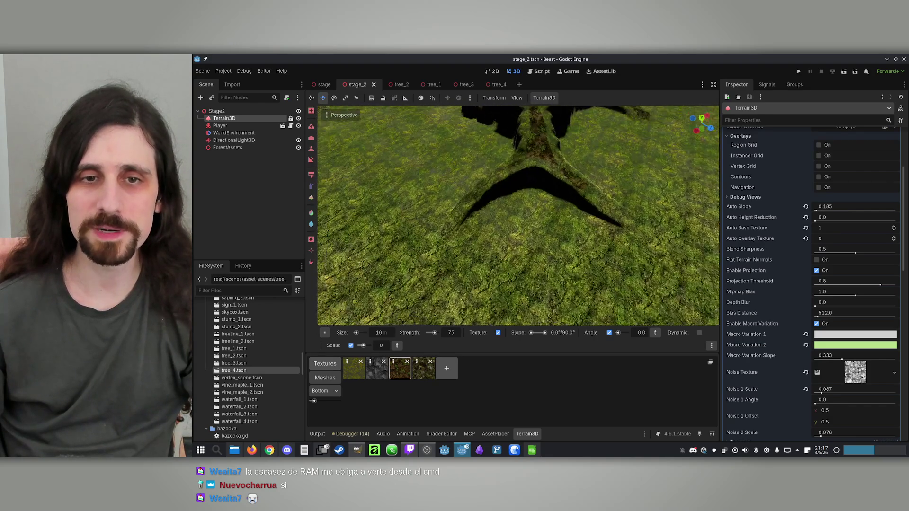
key("w")
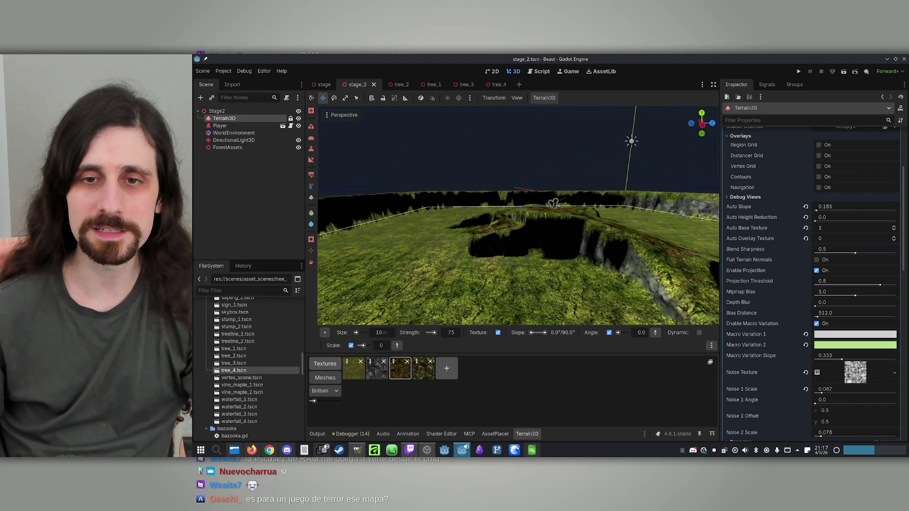
key("s")
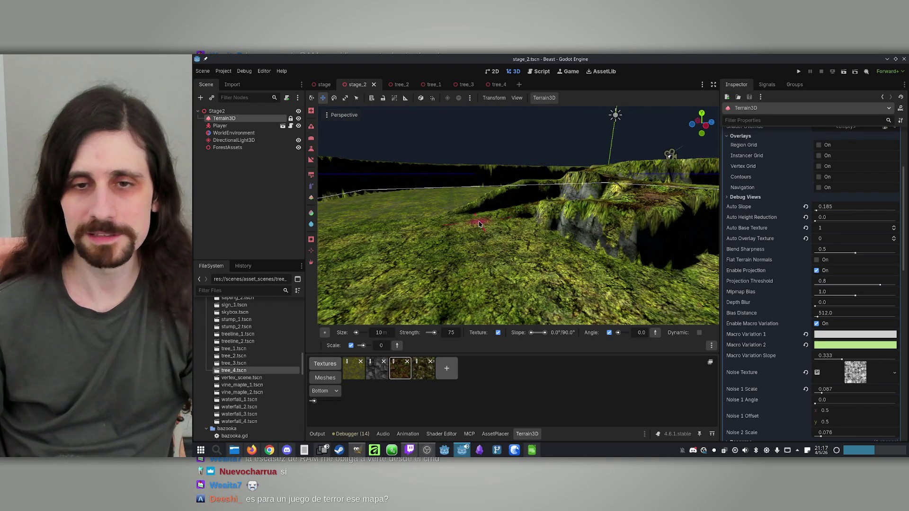
key("w")
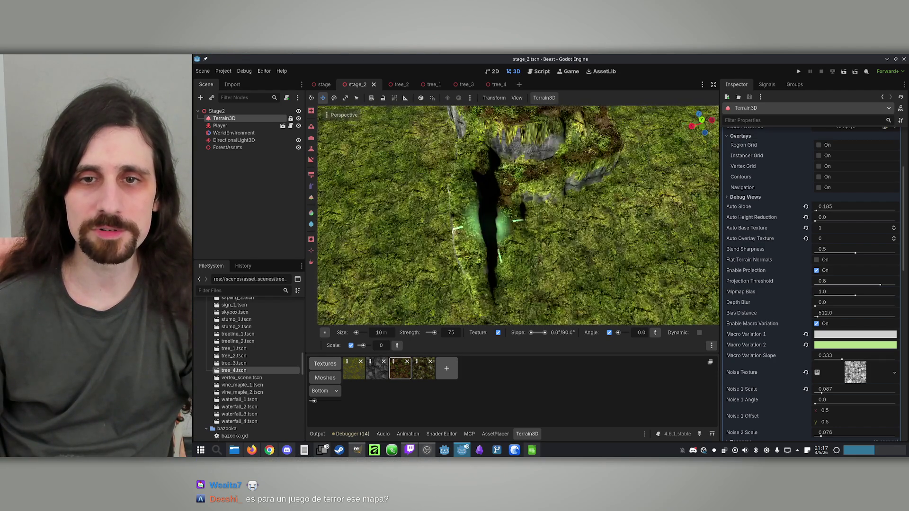
key("w")
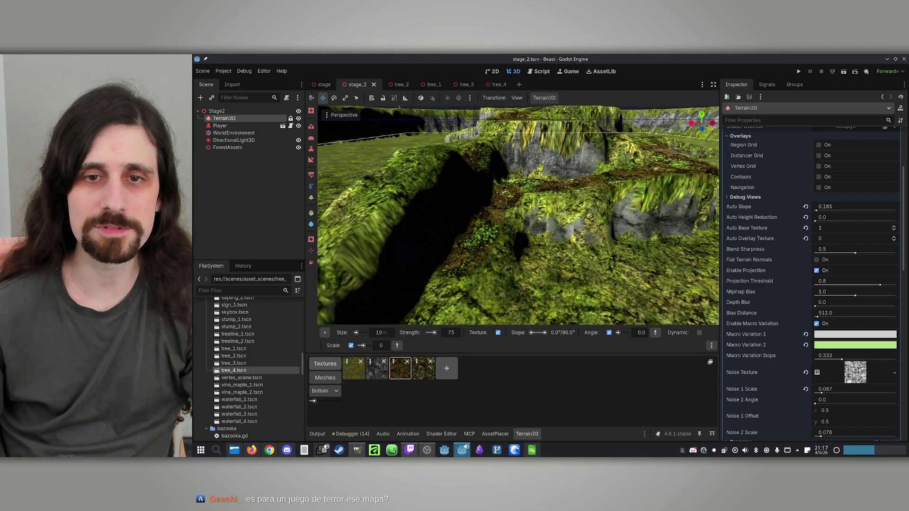
key("s")
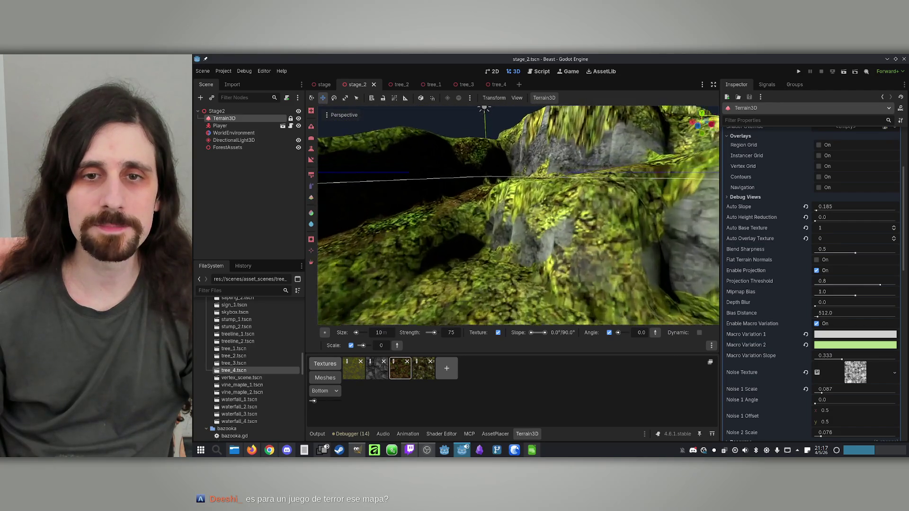
key("w")
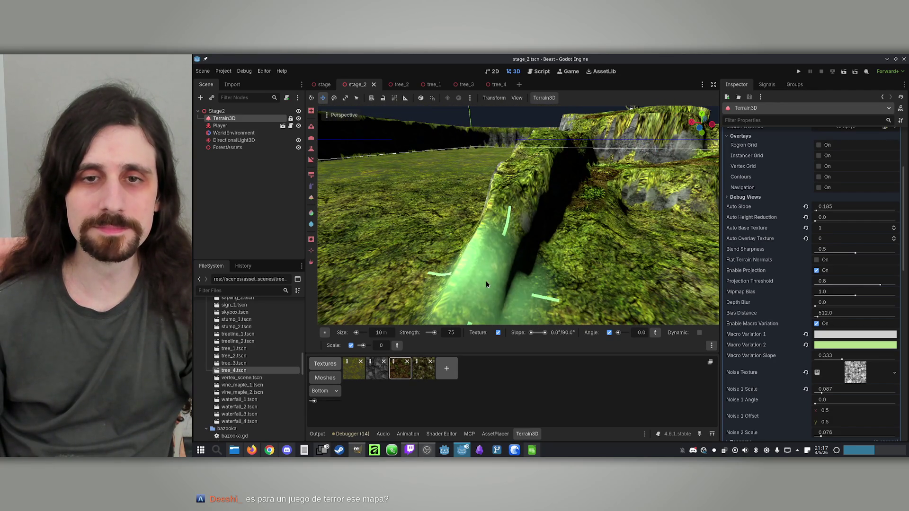
key("s")
key("w")
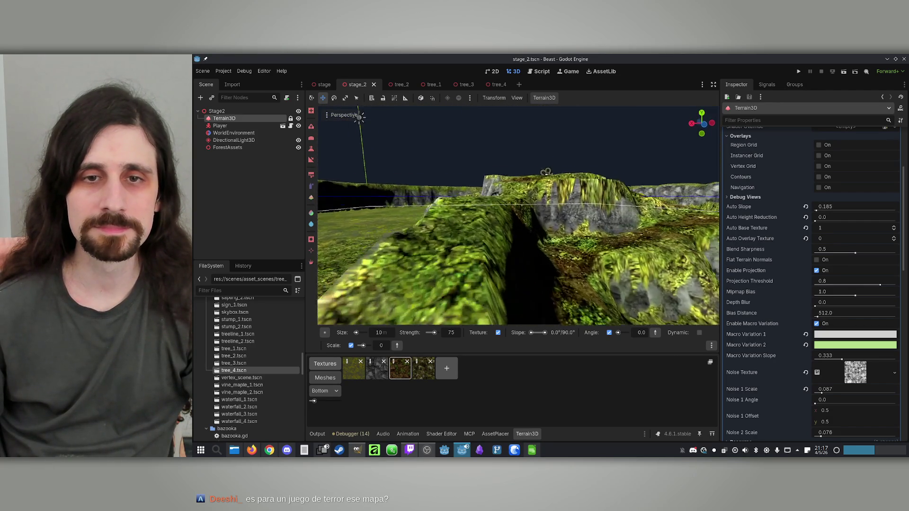
key("s")
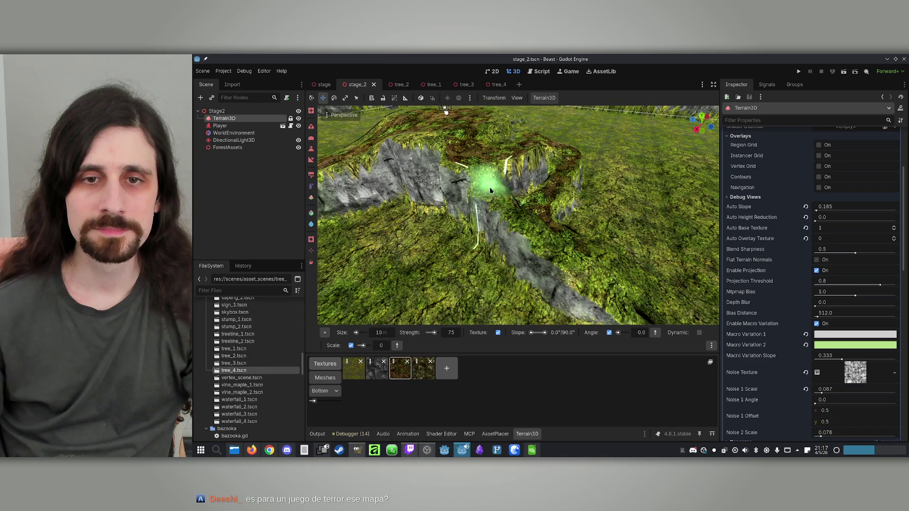
key("w")
key("s")
key("w")
key("w")
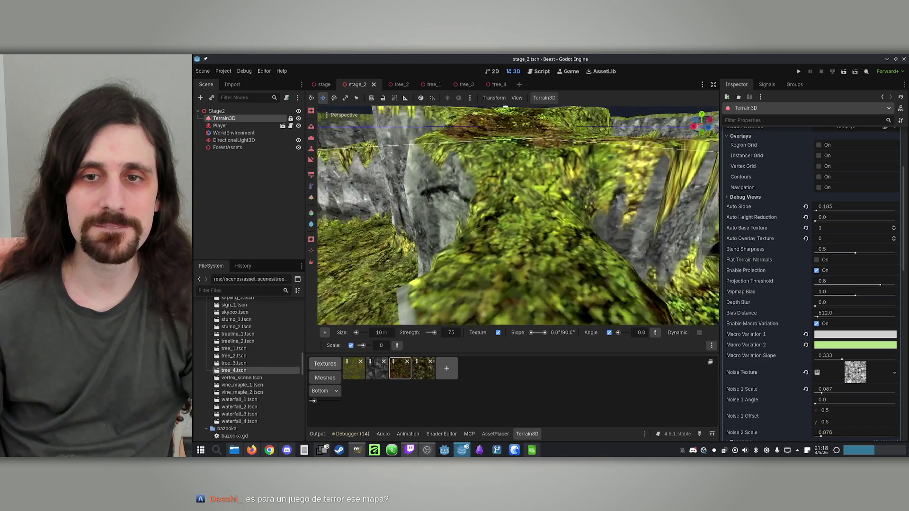
key("s")
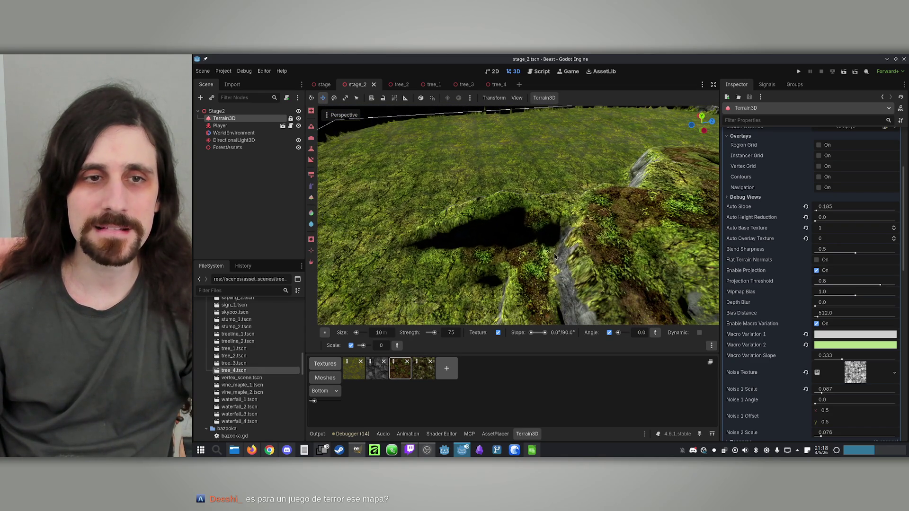
left_click_drag(445, 218, 445, 218)
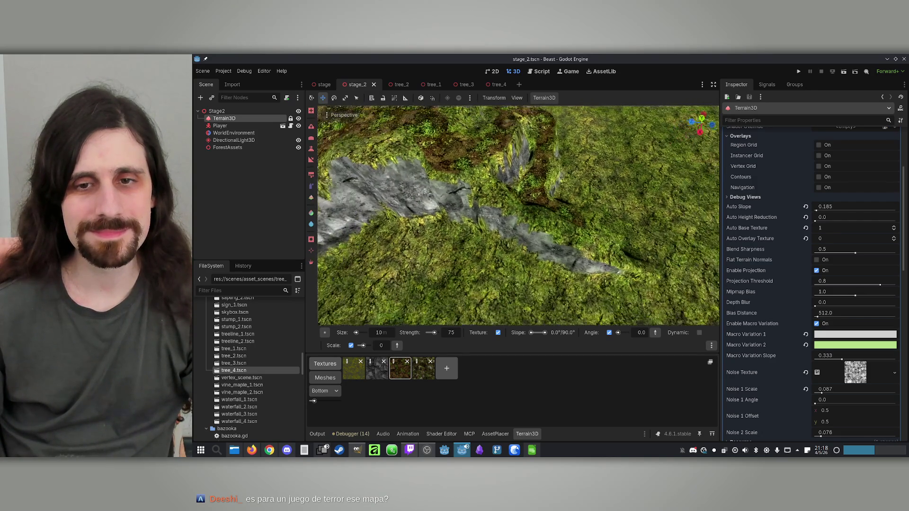
left_click_drag(445, 218, 445, 217)
left_click_drag(457, 114, 540, 106)
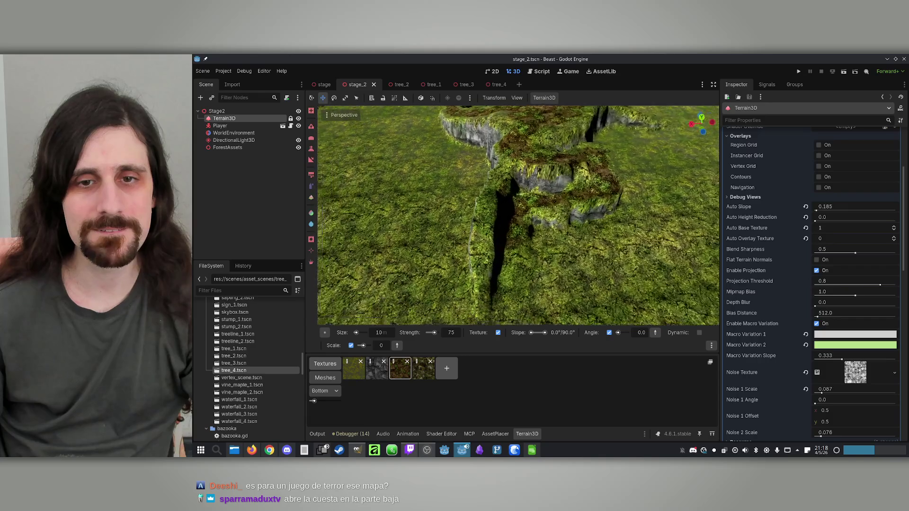
left_click_drag(445, 217, 445, 218)
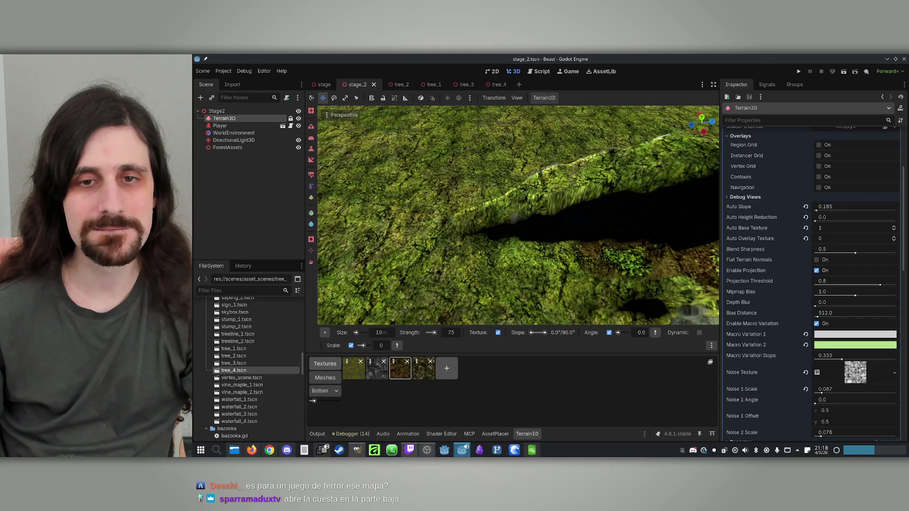
left_click(311, 148)
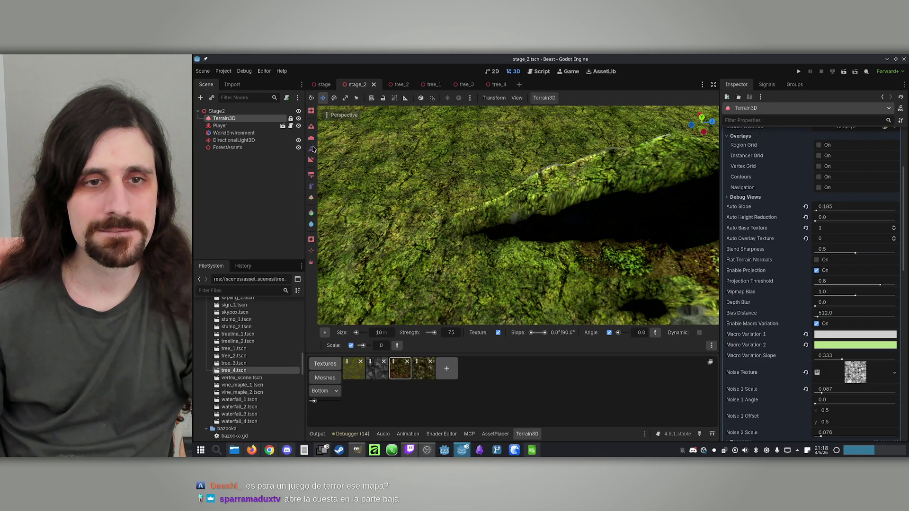
Sculpt the ridge to height 5.0 with a 5 m brush, saving along the way.
scroll(445, 218, "down", 3)
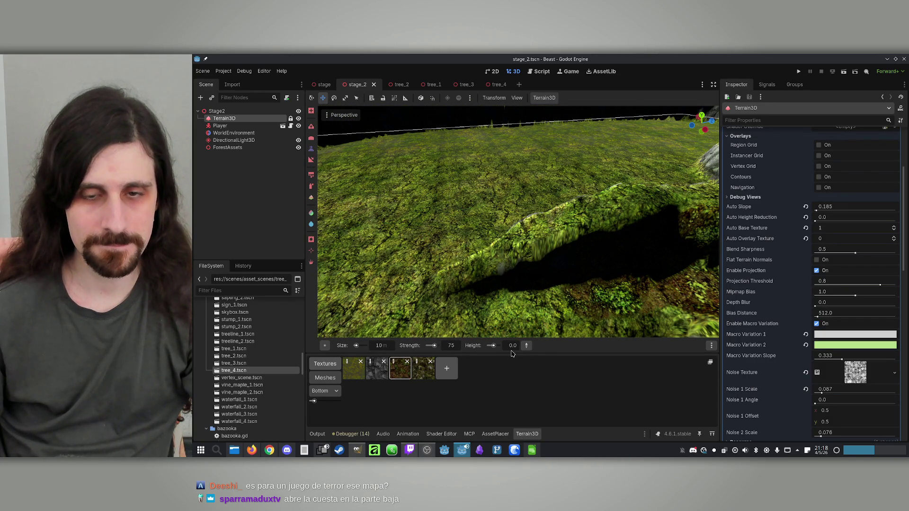
type("5")
left_click_drag(510, 244, 433, 258)
key("ctrl+s")
type("5")
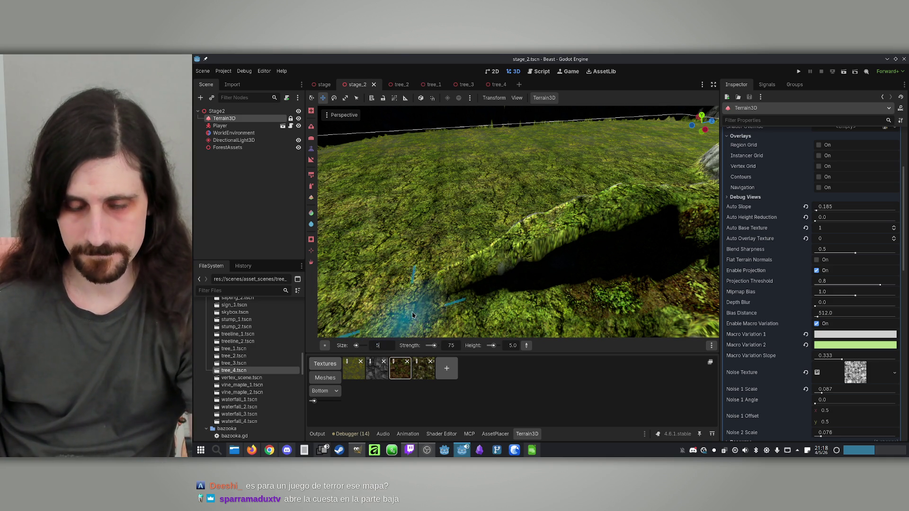
mouse_move(466, 260)
left_mouse_down()
mouse_move(426, 258)
mouse_move(488, 220)
left_mouse_up()
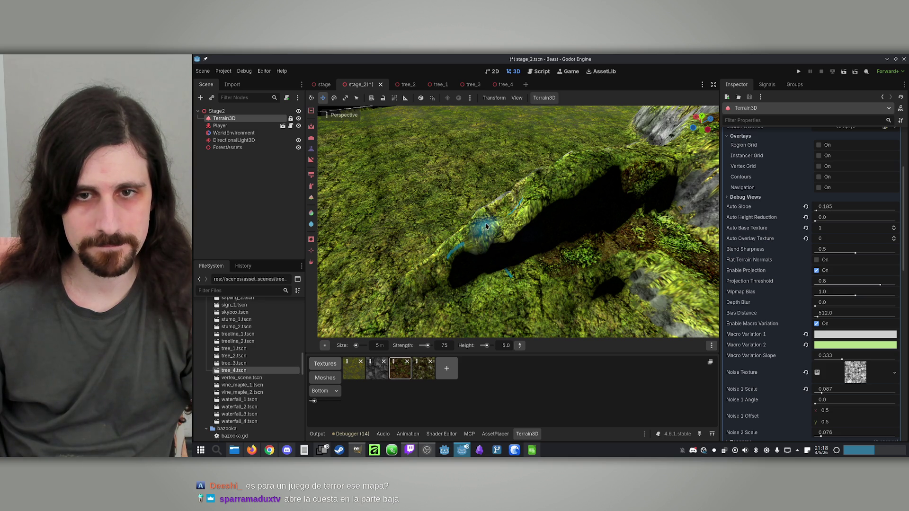
Set target height 7.0, raise the ridge, undo the bulge, and repaint the lower-left flank.
left_click(501, 346)
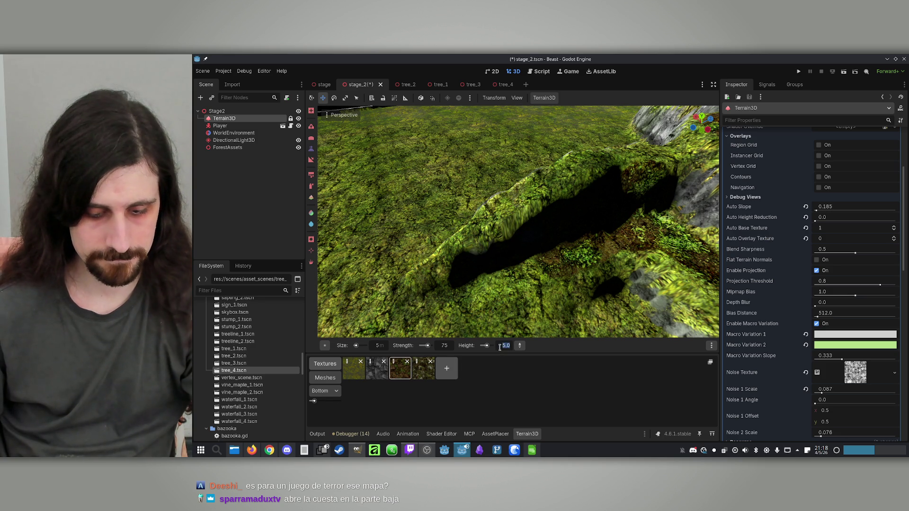
type("7")
key("Return")
mouse_move(487, 308)
left_mouse_down()
mouse_move(433, 297)
mouse_move(458, 247)
mouse_move(427, 256)
mouse_move(435, 261)
mouse_move(494, 216)
mouse_move(495, 196)
mouse_move(476, 248)
left_mouse_up()
key("ctrl+z")
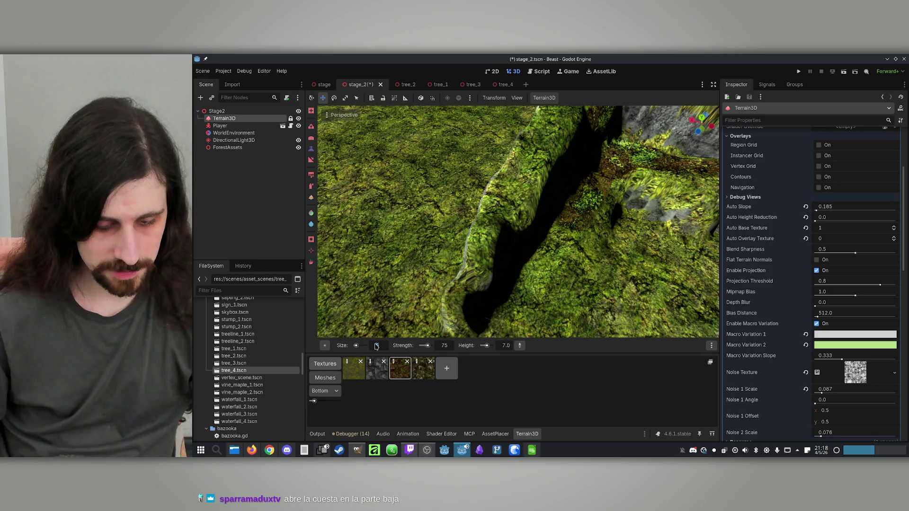
mouse_move(495, 223)
left_mouse_down()
mouse_move(451, 305)
mouse_move(478, 243)
mouse_move(517, 257)
left_mouse_up()
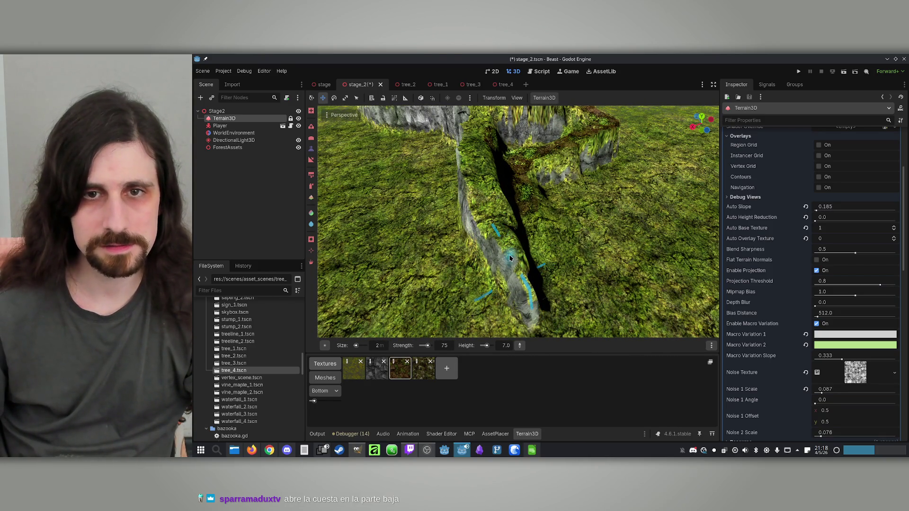
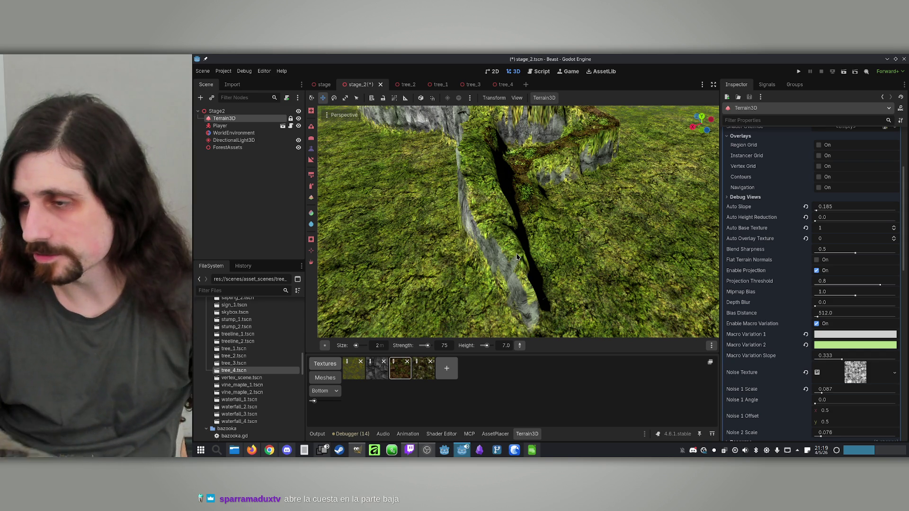
Zoom in to a low orbit view across the terrain ridge, then deselect Terrain3D.
scroll(529, 237, "up", 3)
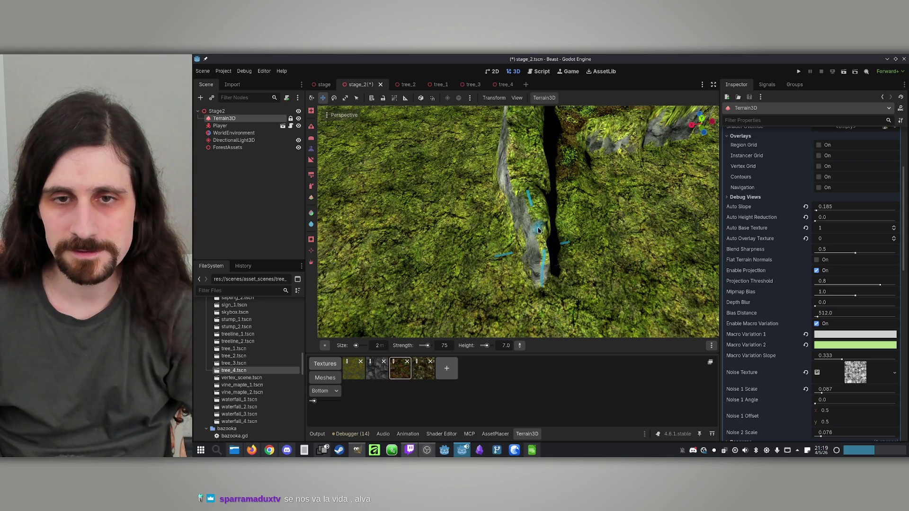
scroll(529, 229, "up", 5)
mouse_move(518, 222)
left_mouse_down()
mouse_move(502, 189)
mouse_move(407, 152)
mouse_move(417, 170)
mouse_move(433, 126)
mouse_move(521, 199)
mouse_move(587, 230)
mouse_move(502, 179)
mouse_move(483, 190)
mouse_move(430, 134)
mouse_move(417, 148)
left_mouse_up()
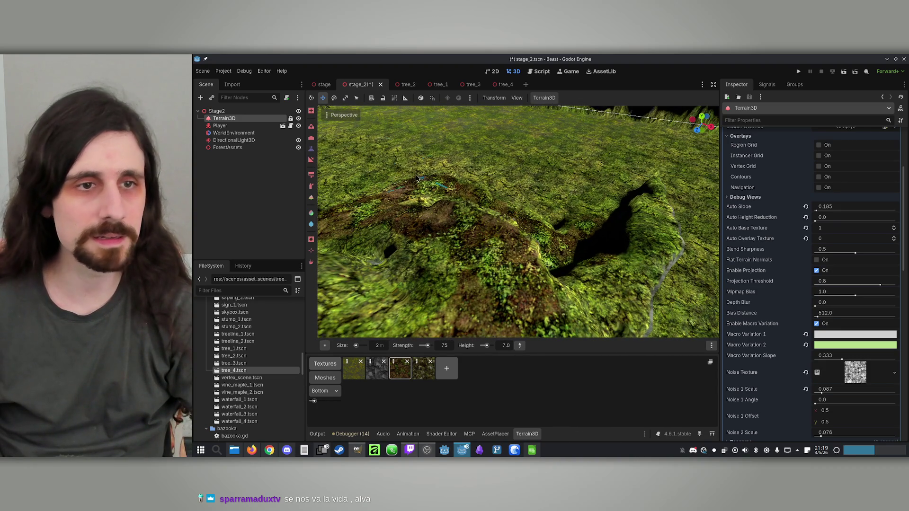
left_click(219, 154)
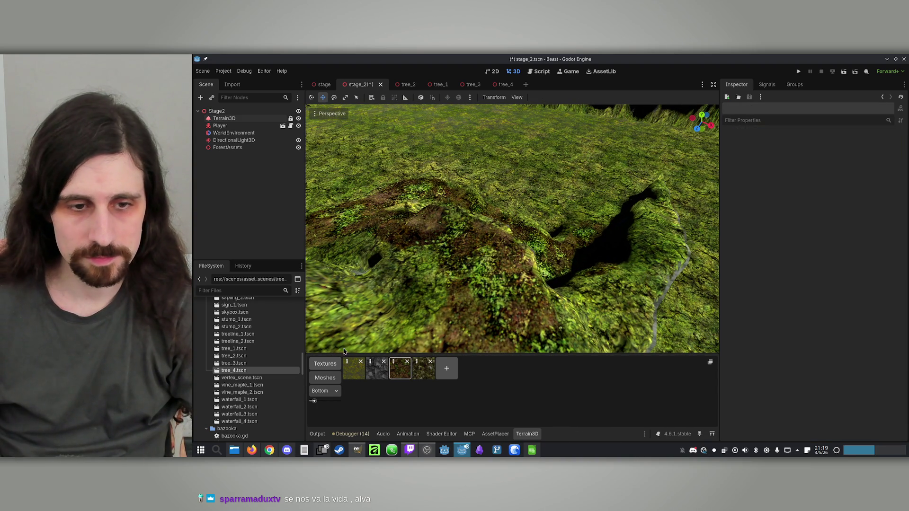
Make ForestAssets the parent for placed assets and bring up the AssetPlacer library.
left_click(240, 148)
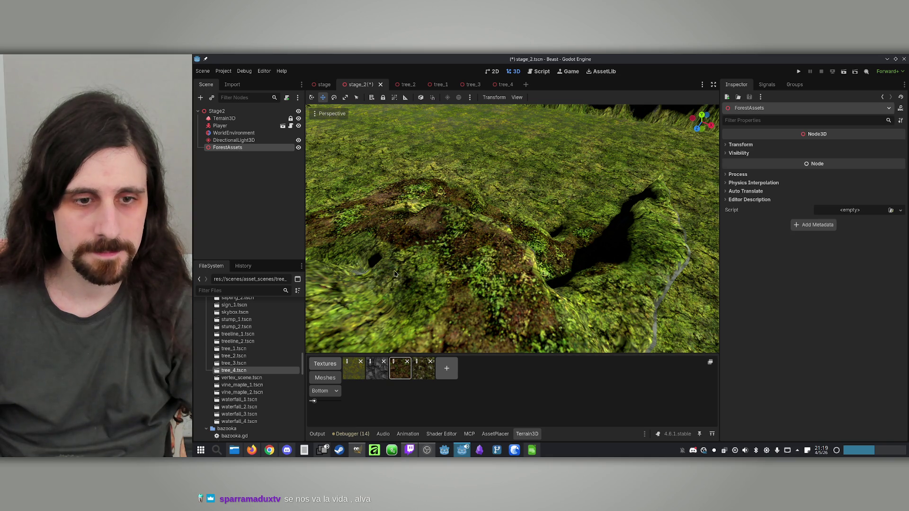
left_click(500, 436)
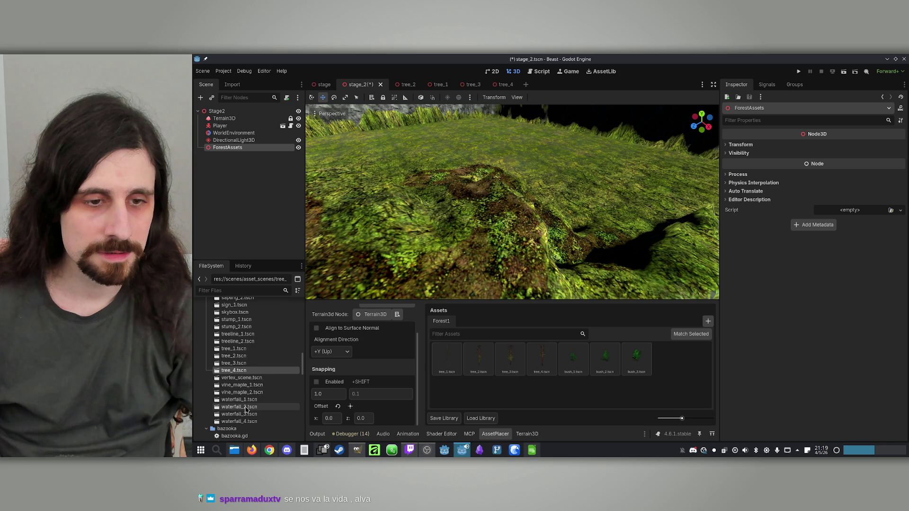
scroll(246, 408, "up", 2)
scroll(245, 408, "up", 1)
scroll(247, 377, "up", 1)
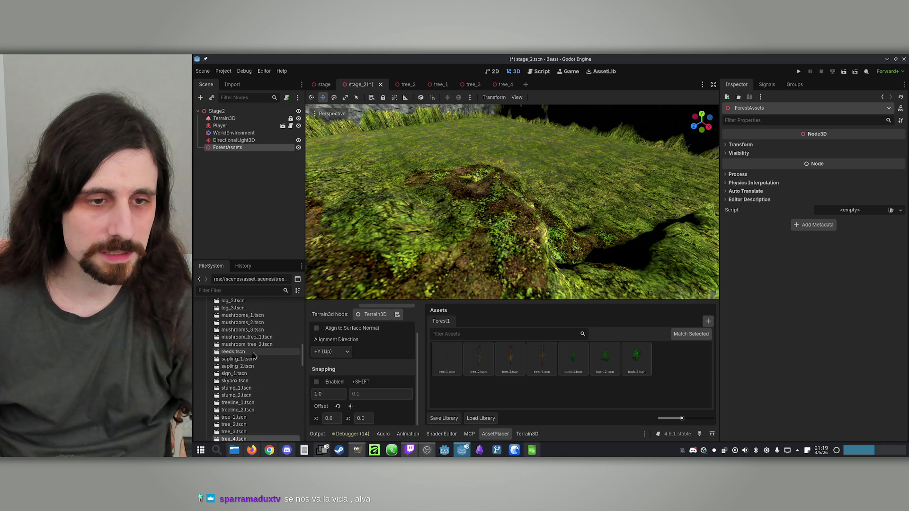
scroll(249, 358, "up", 1)
Add reeds.tscn to the Forest1 asset library and open the reeds scene.
left_click(249, 368)
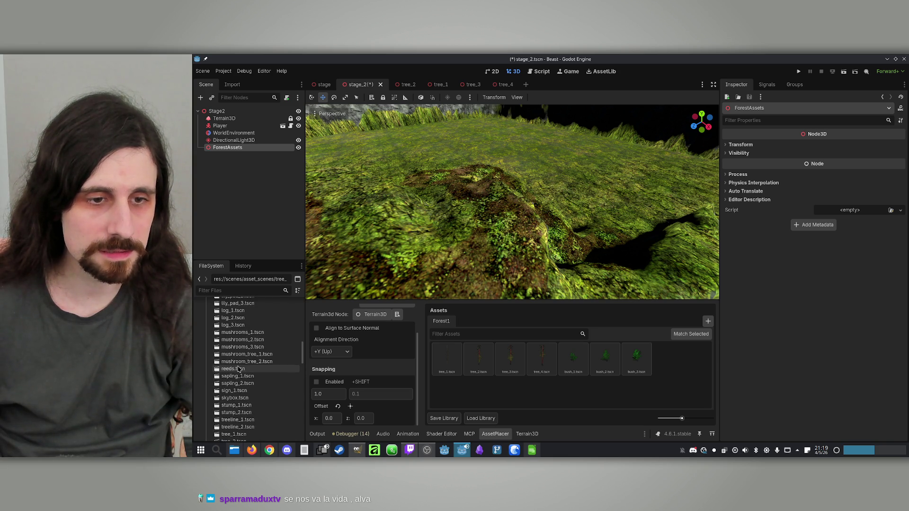
mouse_move(233, 369)
left_mouse_down()
mouse_move(677, 360)
mouse_move(668, 359)
left_mouse_up()
left_click(673, 364)
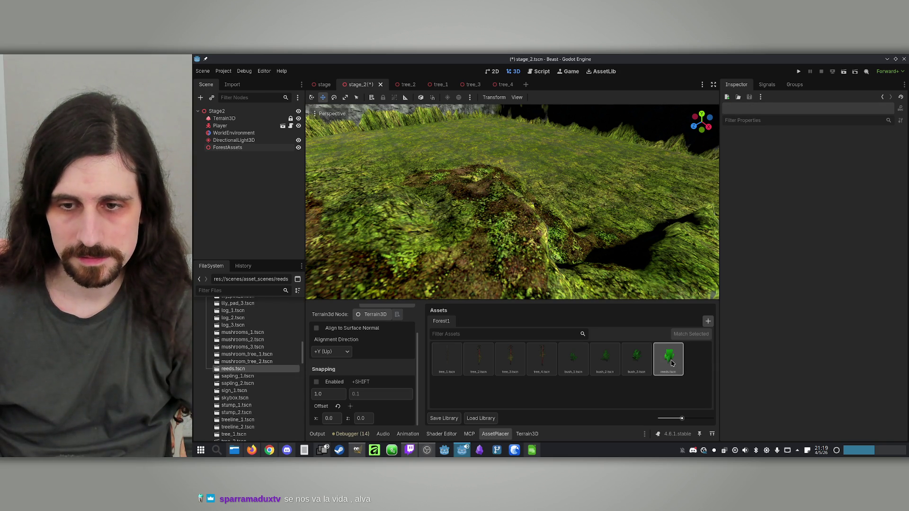
double_click(244, 370)
Give the Reeds mesh's Surface 0 (Plants) a new StandardMaterial3D.
left_click(245, 119)
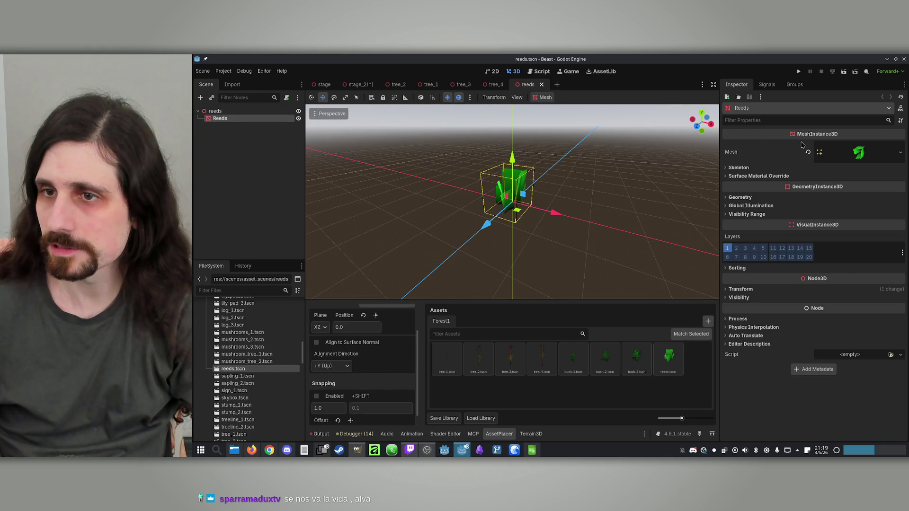
left_click(868, 153)
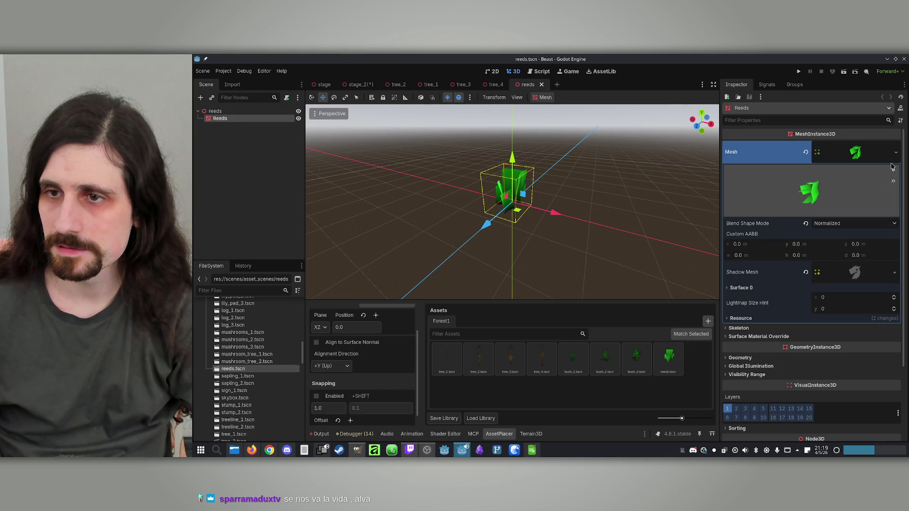
left_click(849, 278)
scroll(838, 303, "down", 2)
left_click(744, 319)
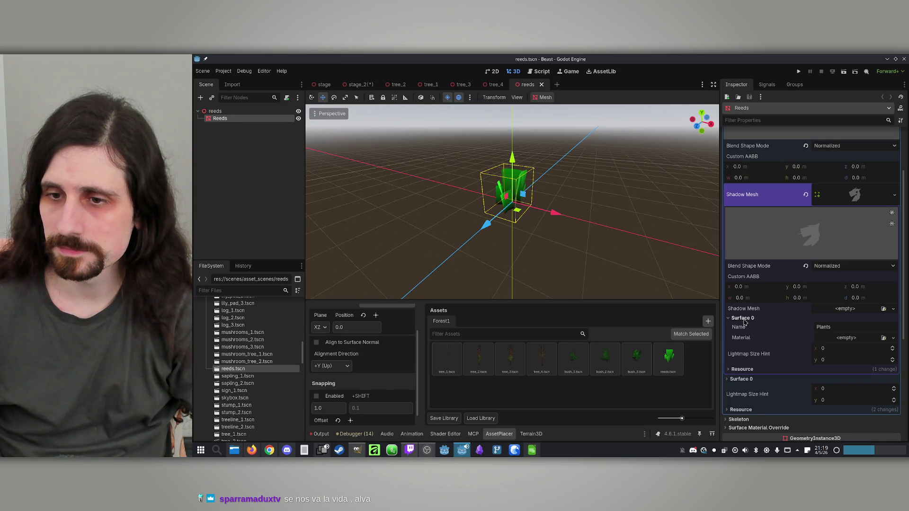
left_click(893, 339)
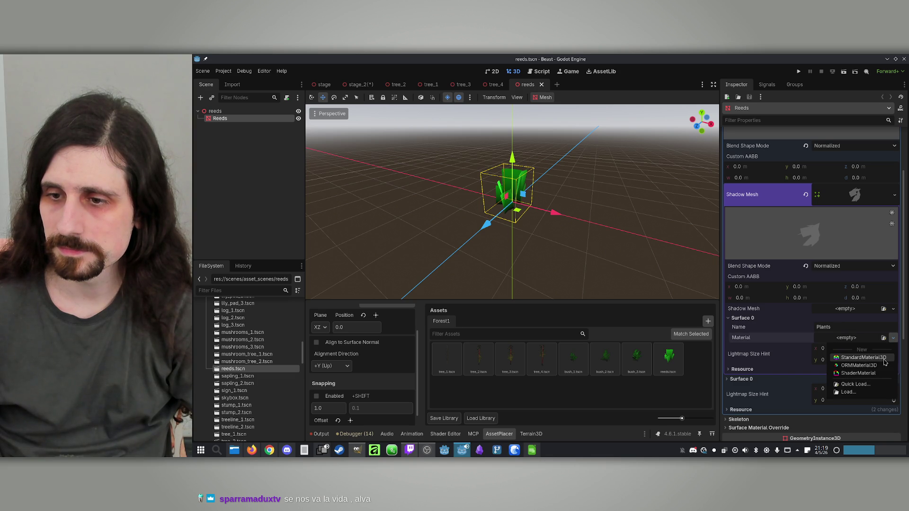
left_click(884, 359)
Quick-load Plants.png as the material's albedo texture.
scroll(851, 346, "down", 3)
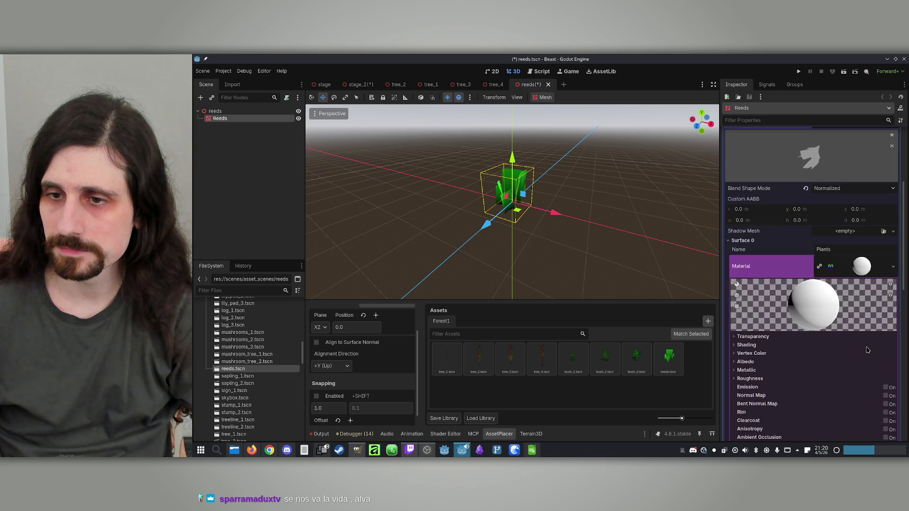
left_click(735, 285)
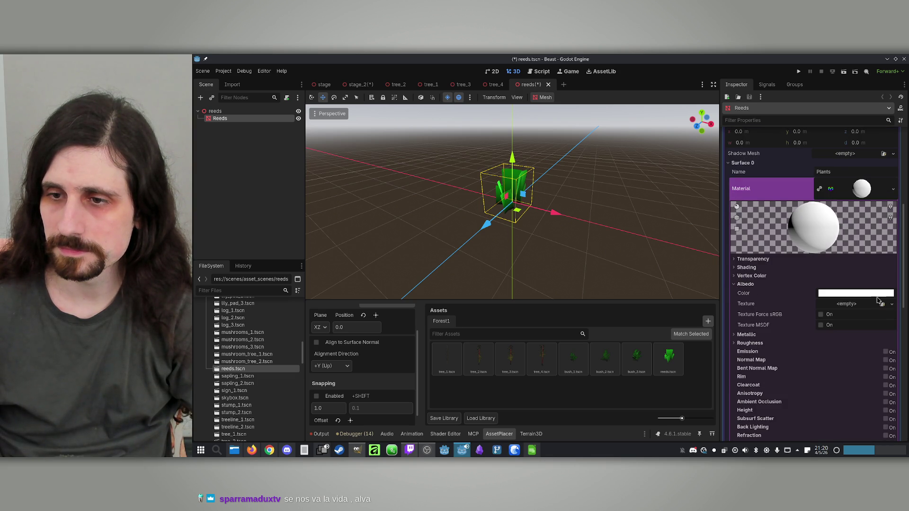
left_click(893, 304)
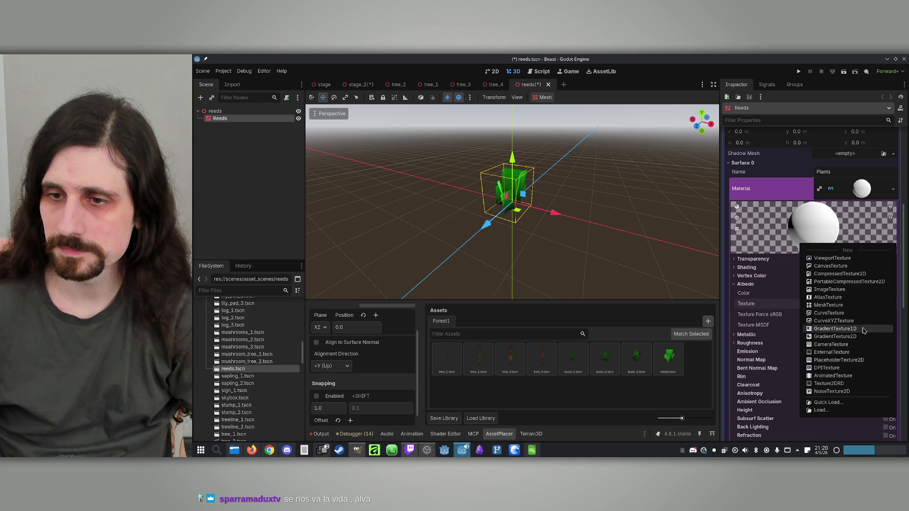
left_click(839, 402)
type("ree")
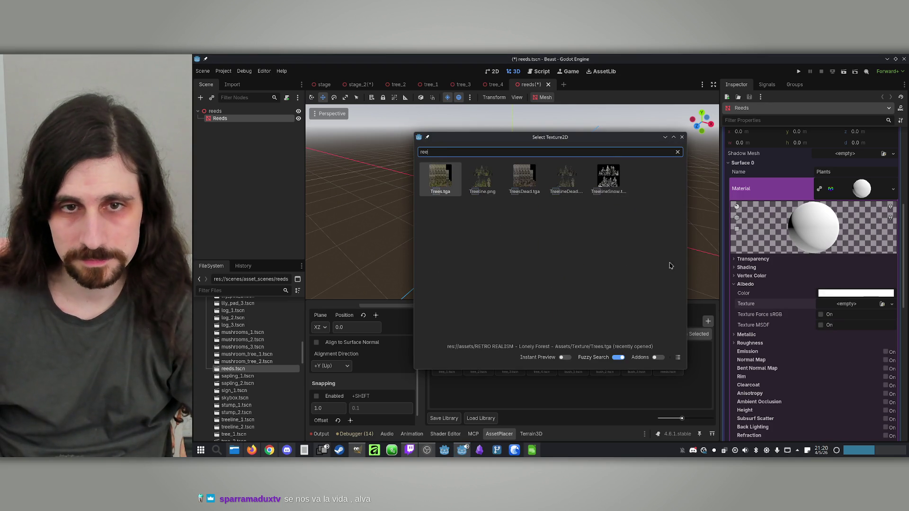
key("BackSpace")
key("BackSpace")
key("BackSpace")
type("pl")
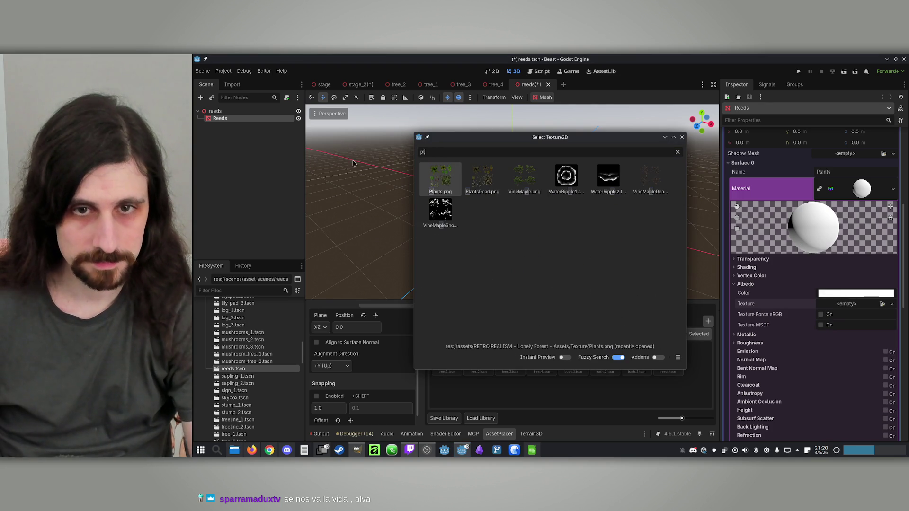
double_click(440, 185)
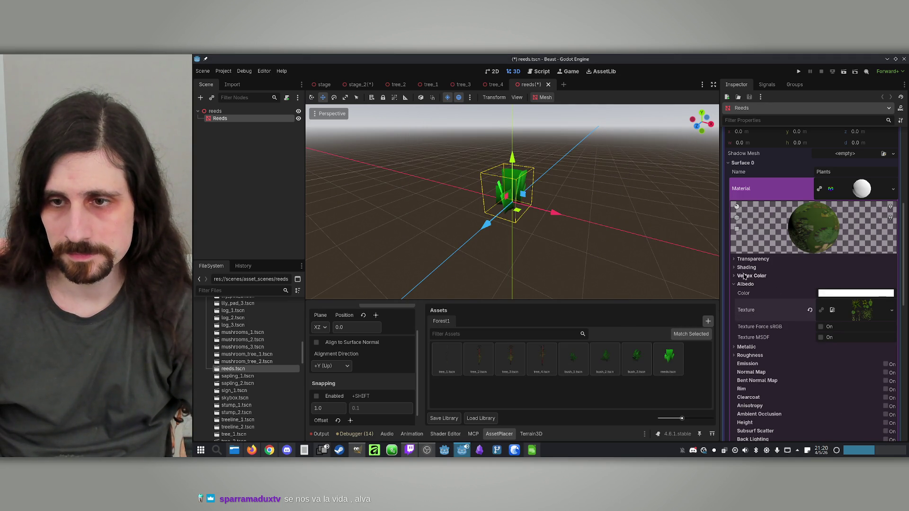
Set the material's transparency to Alpha and cull mode to Disabled.
left_click(735, 259)
left_click(847, 269)
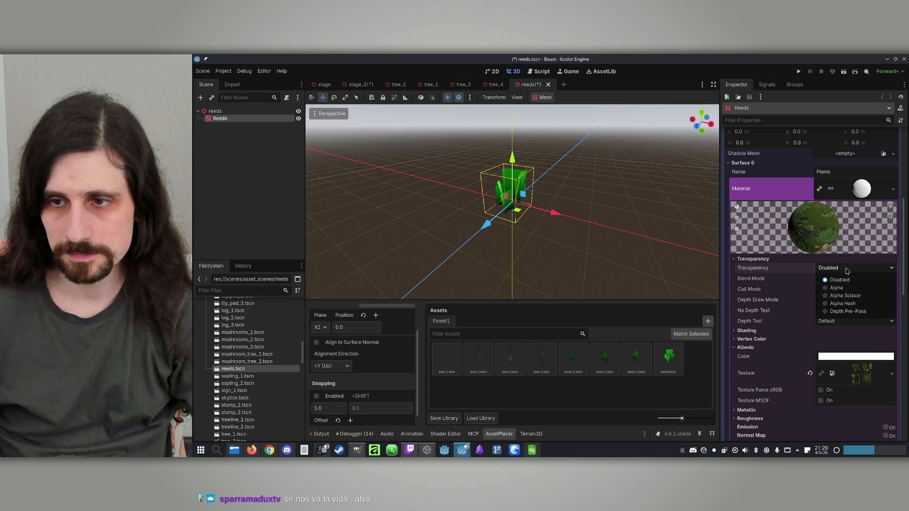
left_click(840, 287)
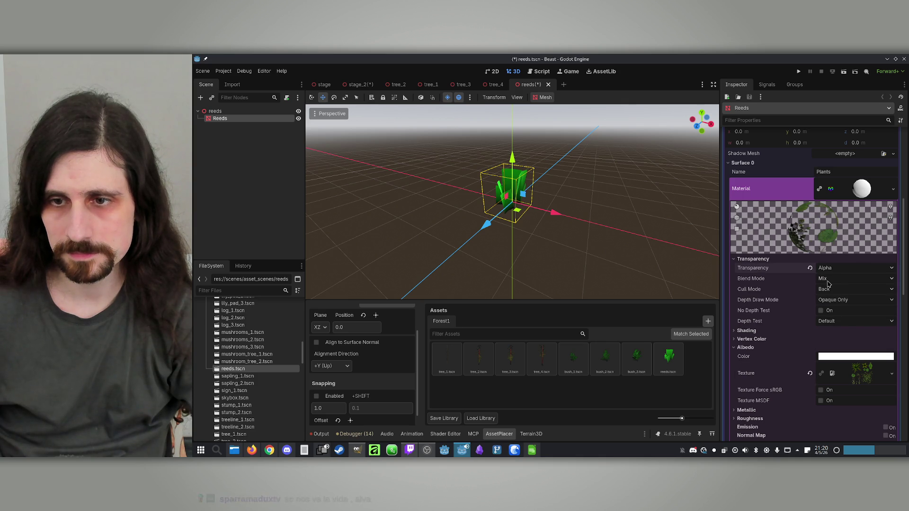
left_click(832, 293)
left_click(840, 320)
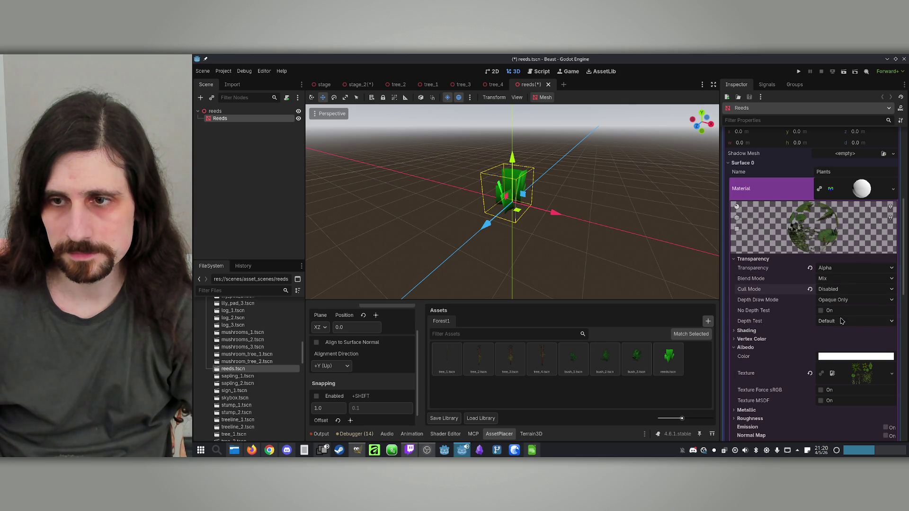
left_click(856, 196)
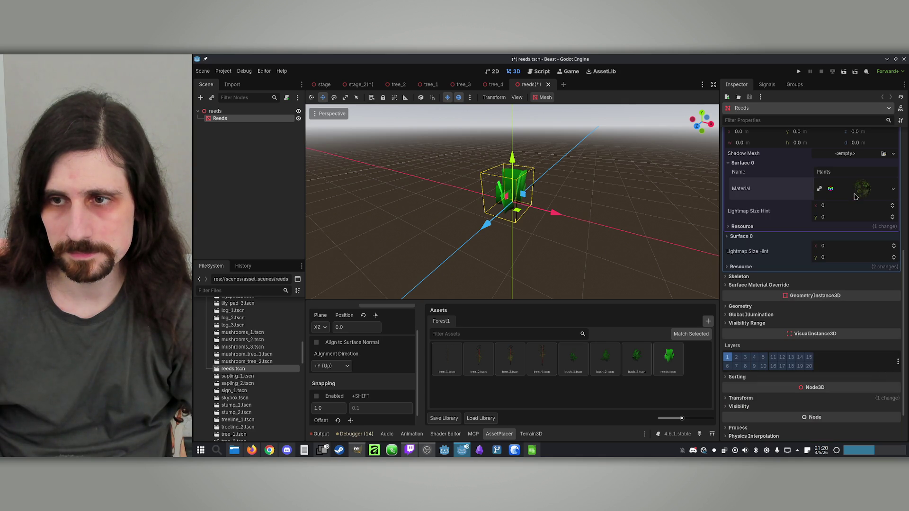
left_click(858, 194)
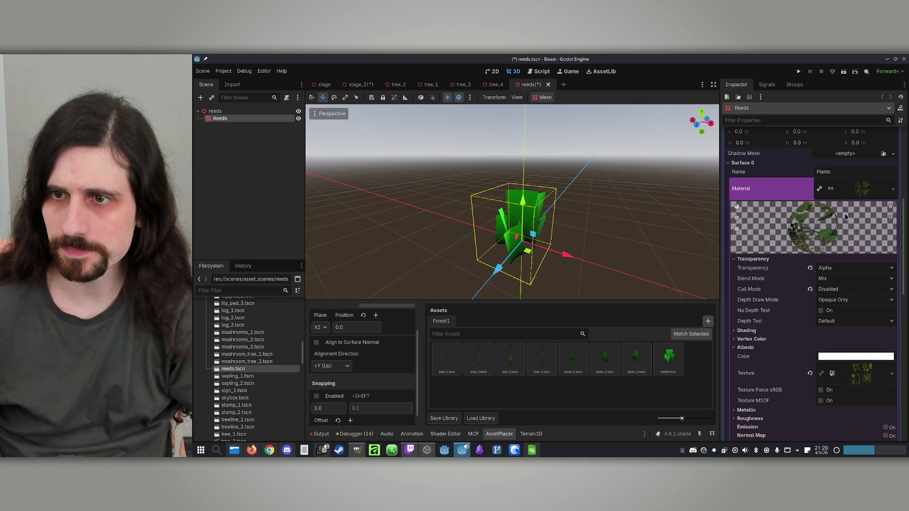
Undo the unsaved material change to the reeds scene with Ctrl+Z.
left_click(867, 196)
scroll(812, 203, "up", 5)
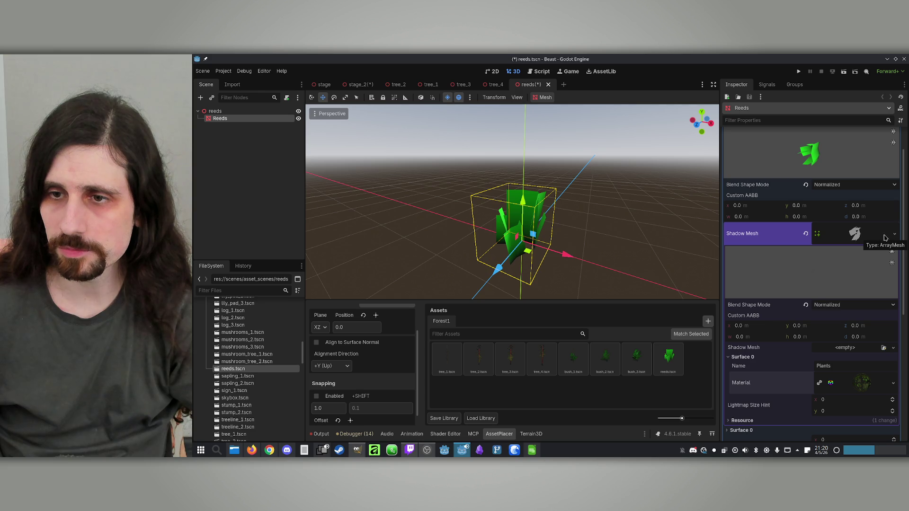
left_click(826, 237)
left_click(823, 238)
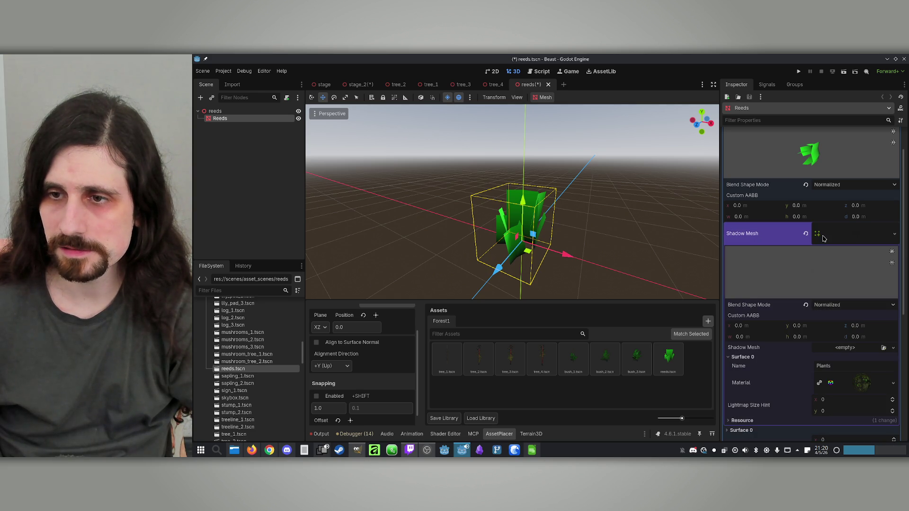
left_click(870, 236)
left_click(854, 233)
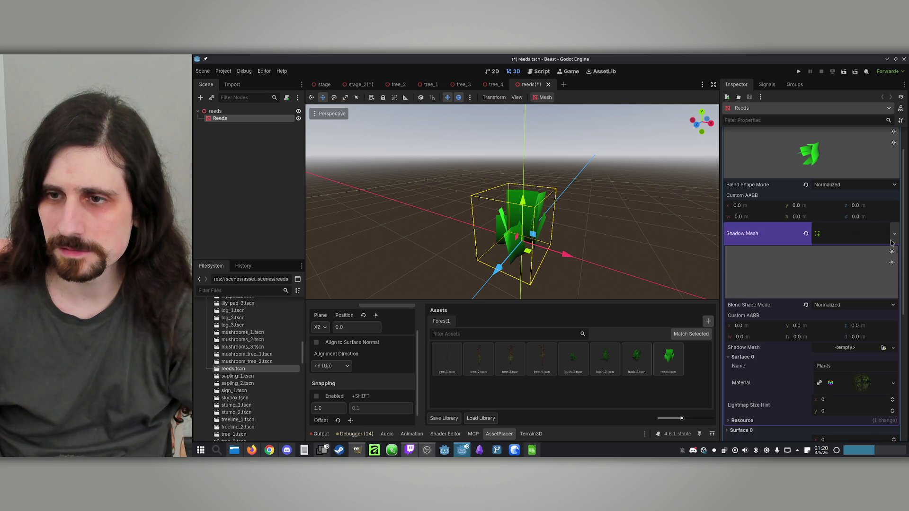
key("ctrl+z")
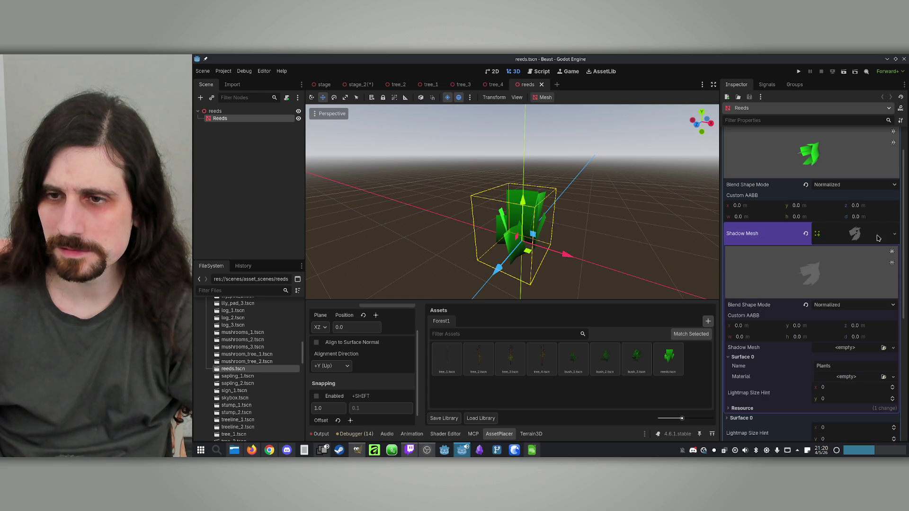
Collapse Shadow Mesh and open the reeds mesh's Surface 0 material properties.
left_click(894, 235)
left_click(885, 238)
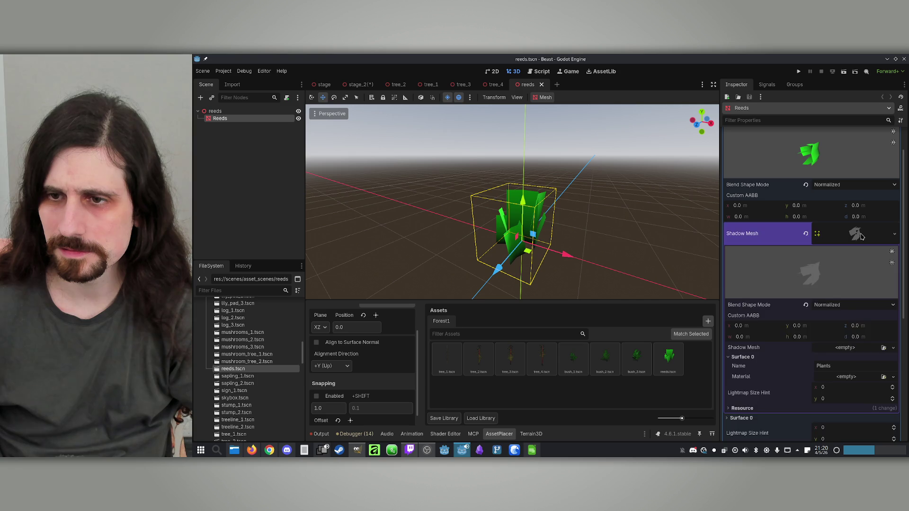
left_click(862, 236)
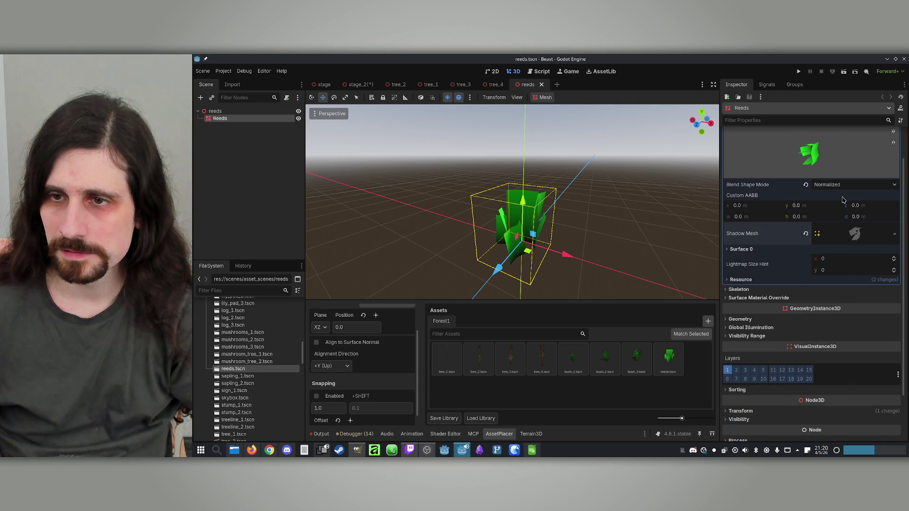
scroll(843, 201, "up", 1)
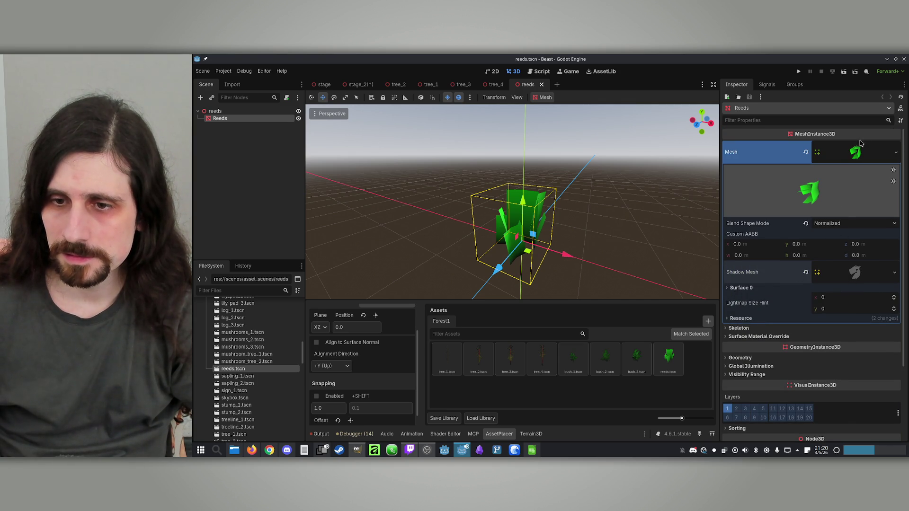
left_click(896, 152)
left_click(854, 153)
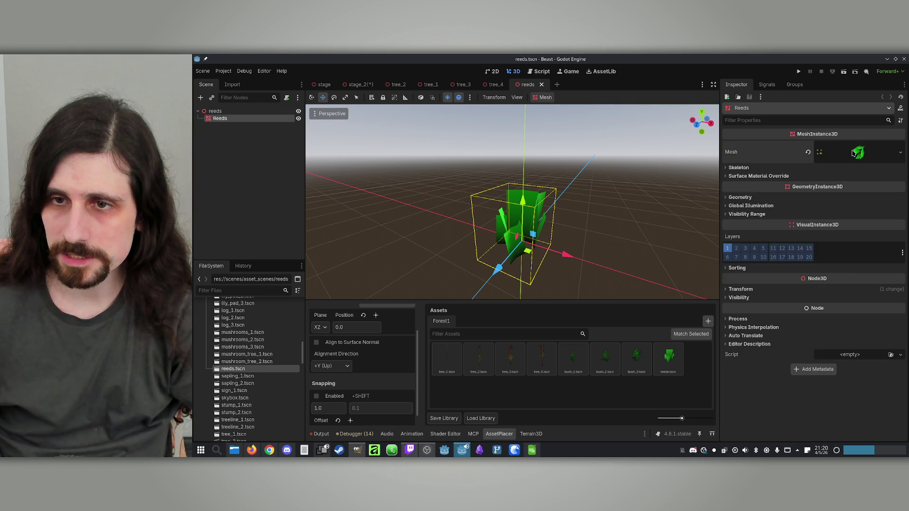
left_click(854, 153)
left_click(731, 288)
scroll(769, 291, "down", 1)
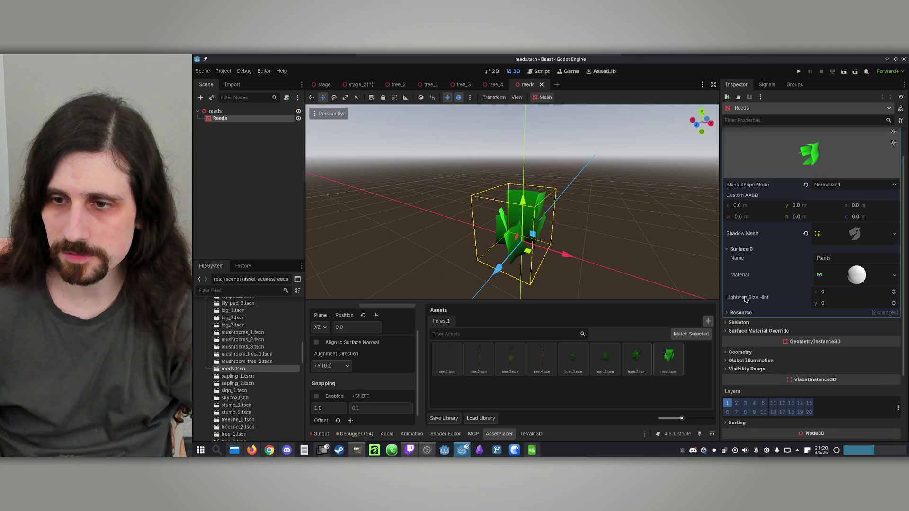
left_click(864, 277)
Quick-load Plants.png as the reeds material's albedo texture.
scroll(850, 288, "down", 2)
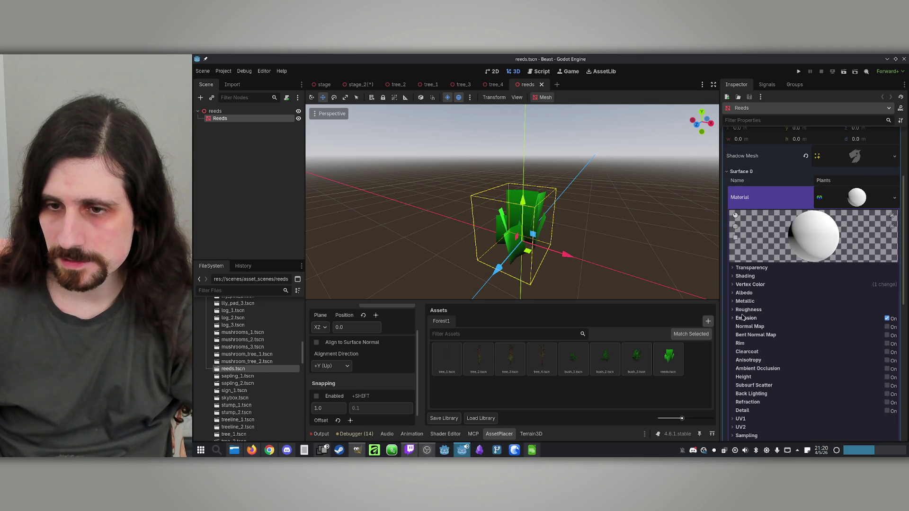
left_click(734, 293)
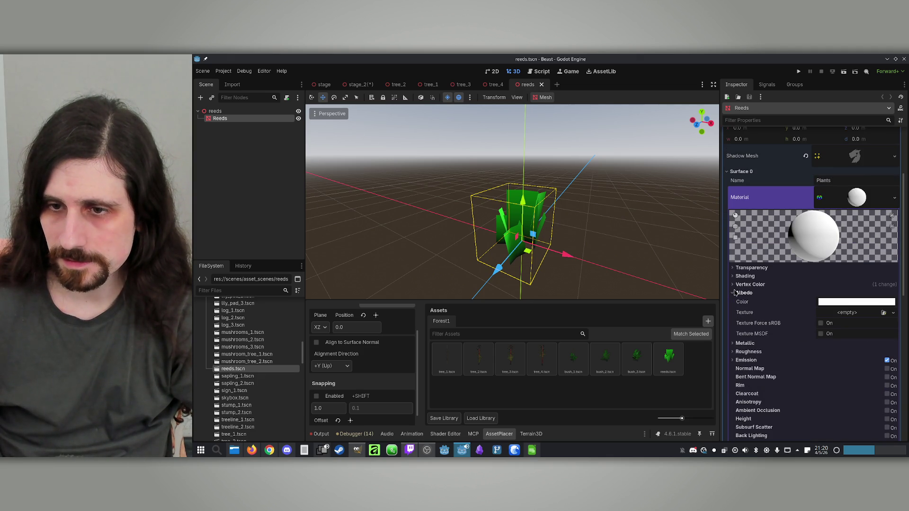
left_click(889, 316)
left_click(828, 398)
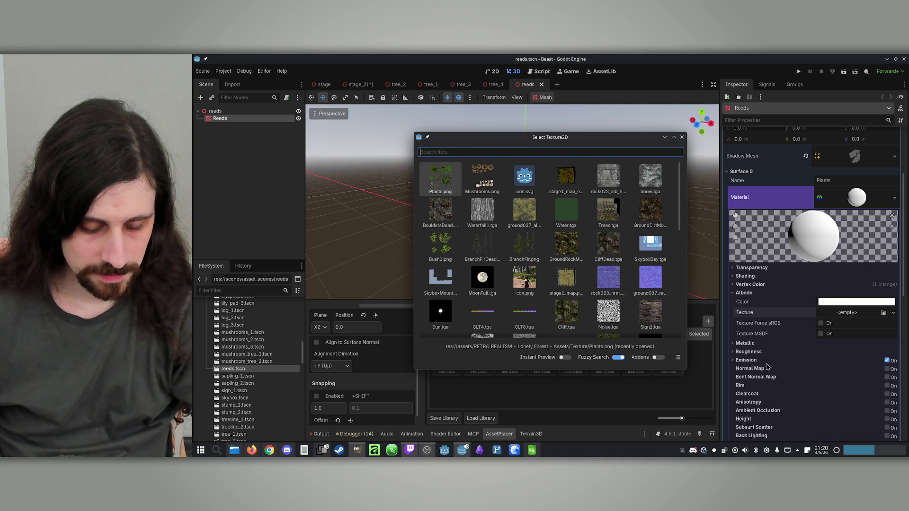
type("plant")
double_click(440, 184)
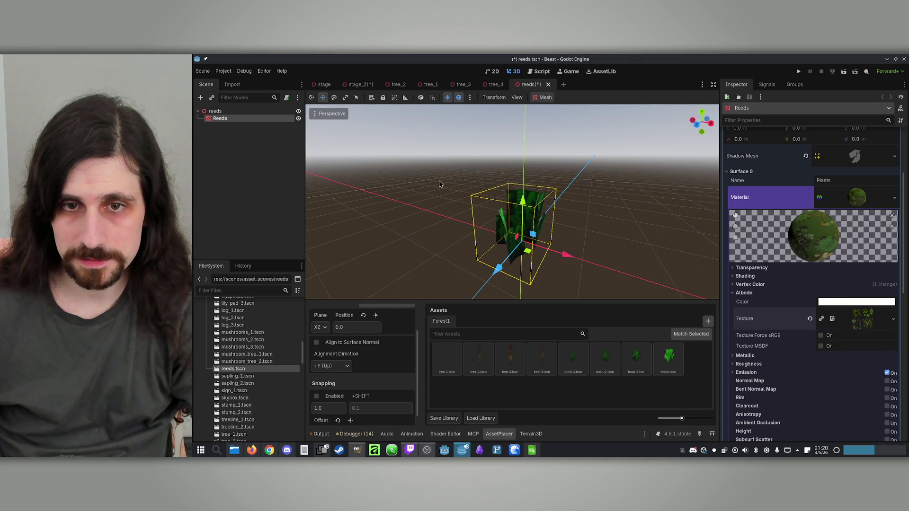
Set transparency to Alpha, keep Mix blend mode, and disable culling.
left_click(753, 268)
left_click(834, 277)
left_click(839, 290)
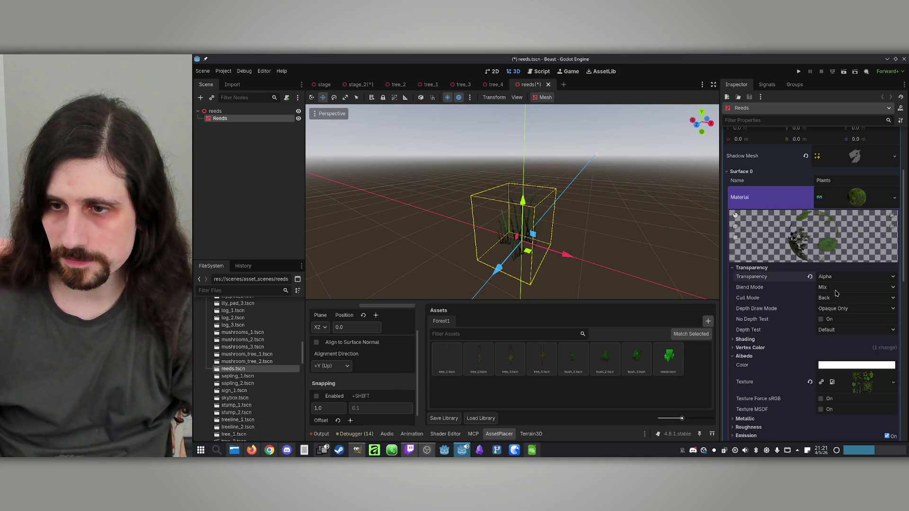
left_click(831, 289)
left_click(833, 300)
left_click(829, 299)
left_click(840, 327)
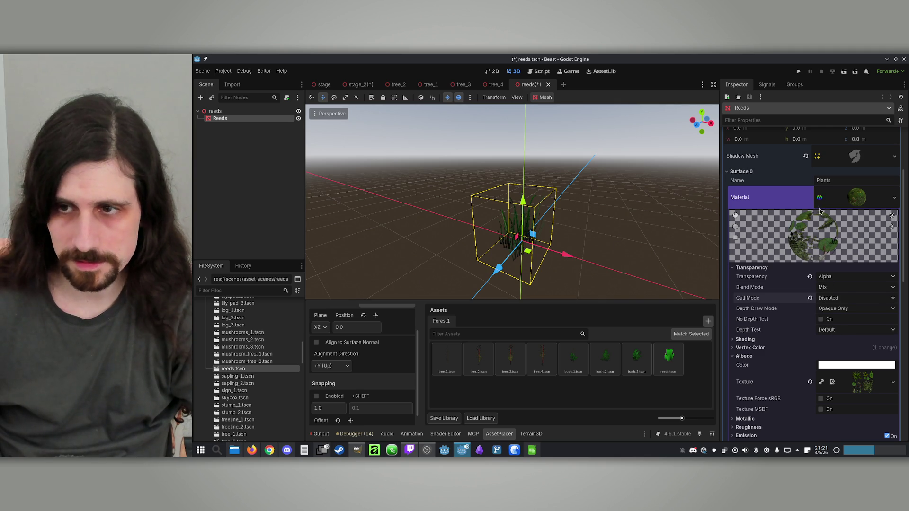
left_click(895, 197)
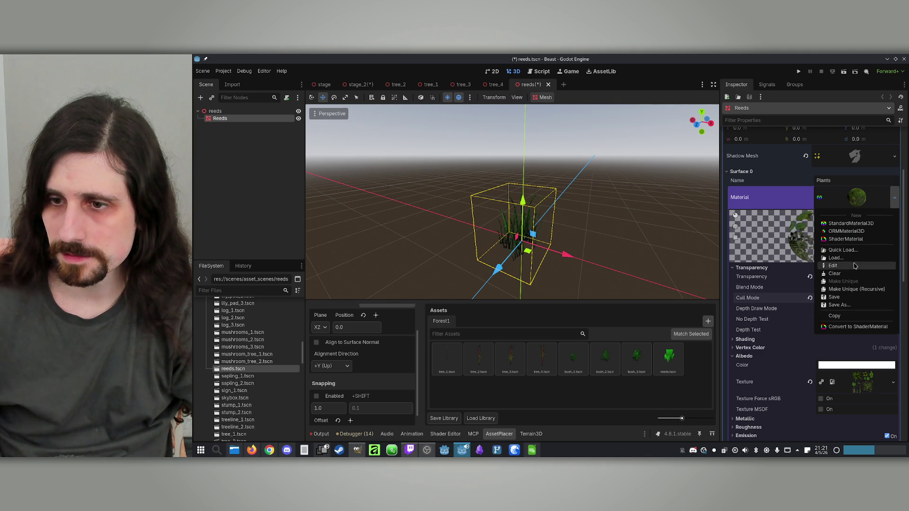
Save the reeds material as Plants.tres in res://assets/Materials.
left_click(843, 306)
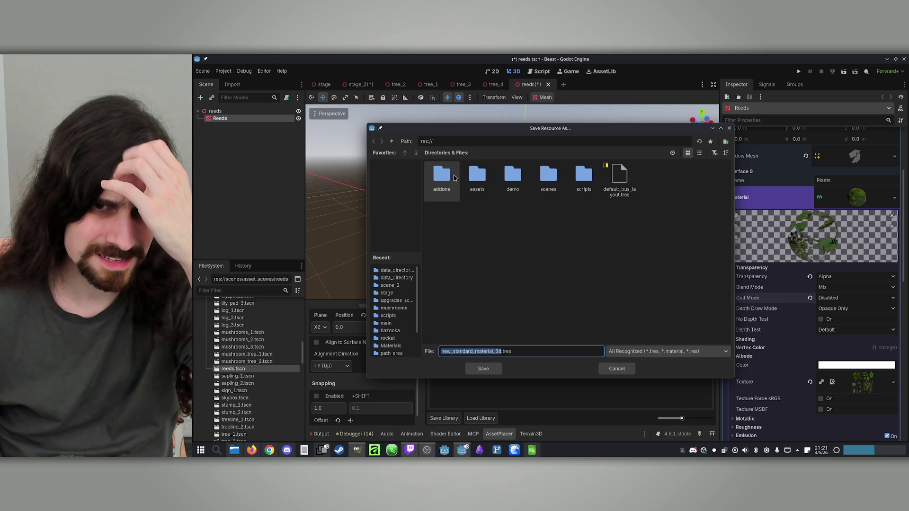
double_click(476, 175)
double_click(441, 174)
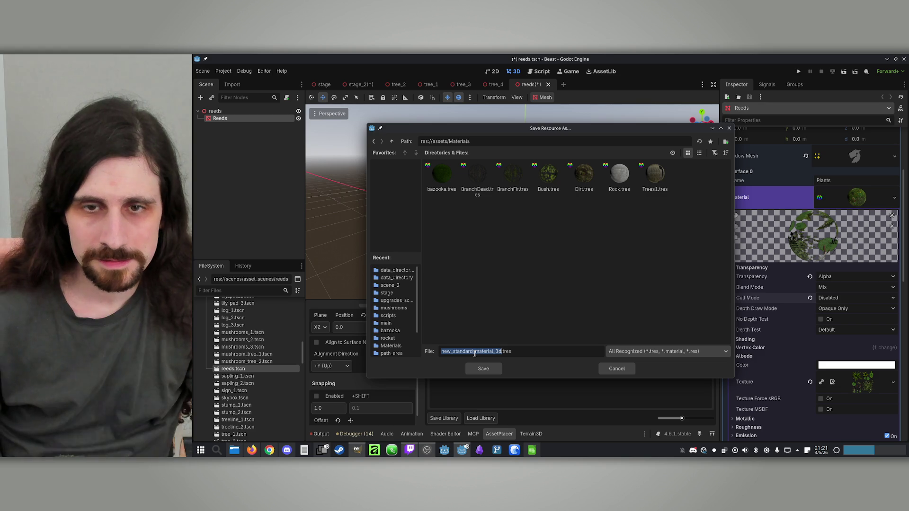
type("Plants")
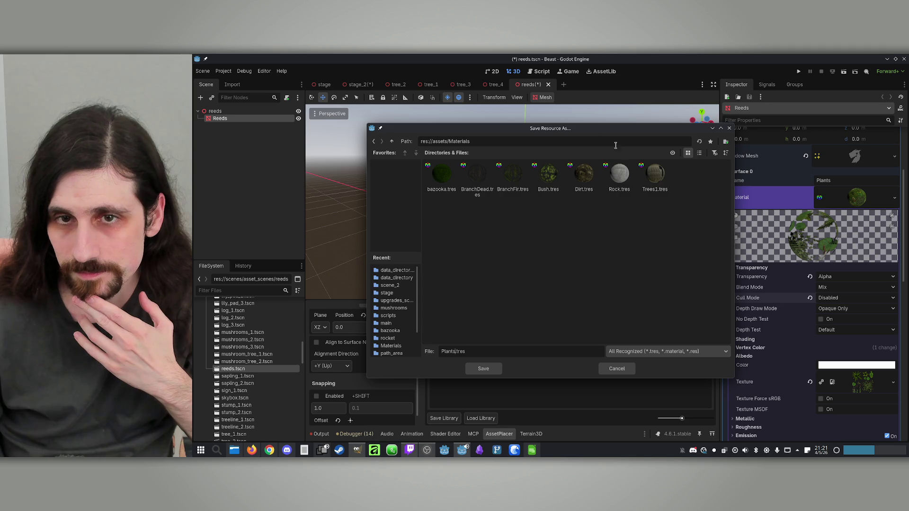
left_click_drag(598, 130, 531, 122)
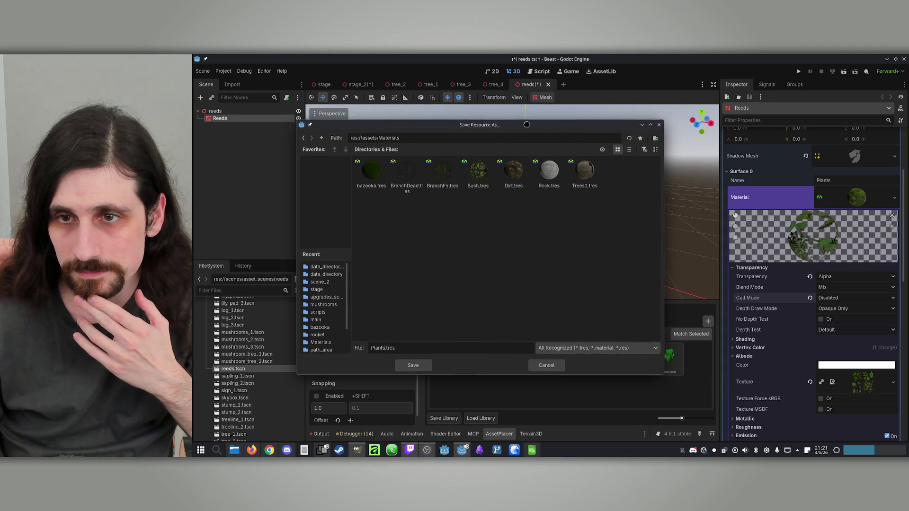
left_click(415, 362)
left_click_drag(624, 250, 640, 255)
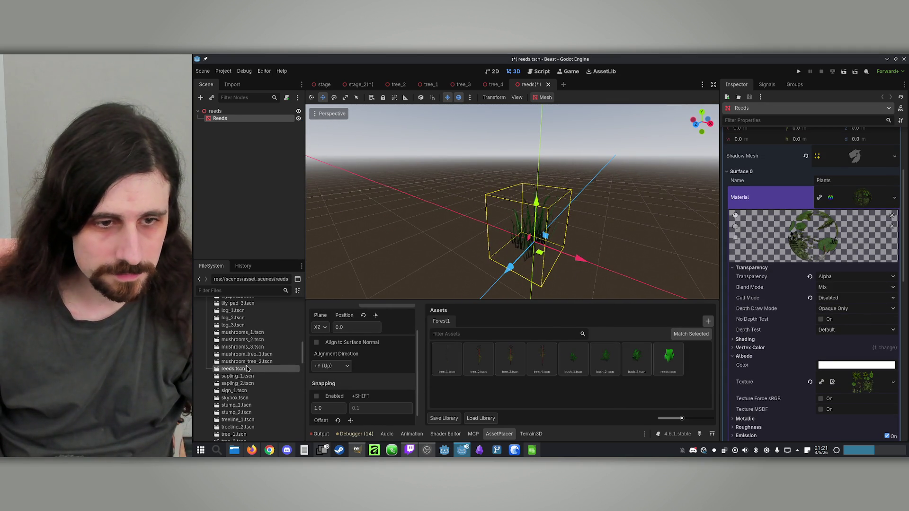
scroll(248, 372, "up", 1)
scroll(272, 351, "up", 1)
scroll(267, 349, "up", 1)
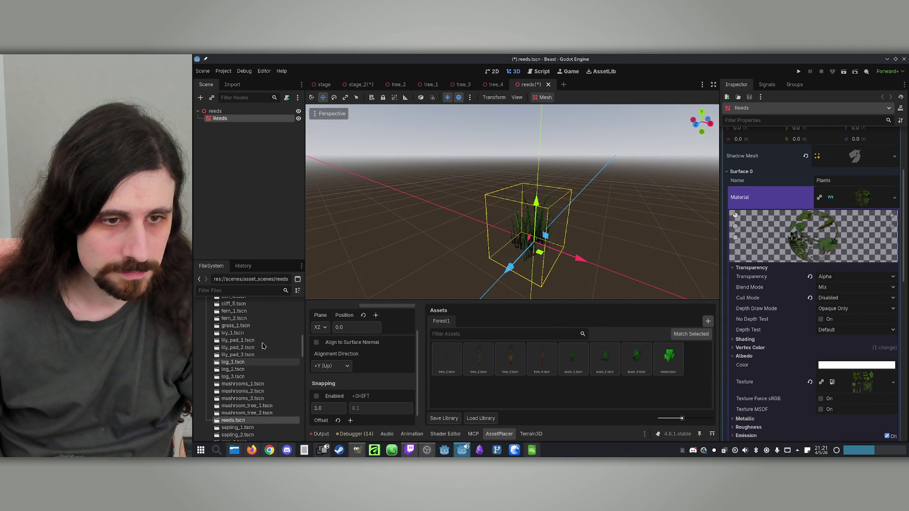
Add grass_1.tscn to the Forest1 asset library.
scroll(253, 346, "up", 2)
left_click(241, 361)
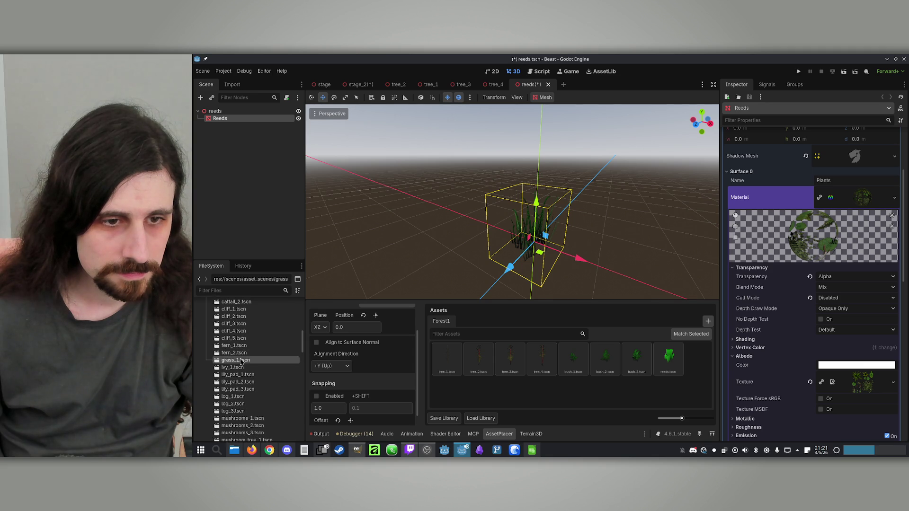
mouse_move(228, 364)
left_mouse_down()
mouse_move(670, 371)
mouse_move(689, 379)
left_mouse_up()
Remove reeds and grass_1 from the asset library, then open the grass_1 scene.
left_click(665, 360)
right_click(668, 361)
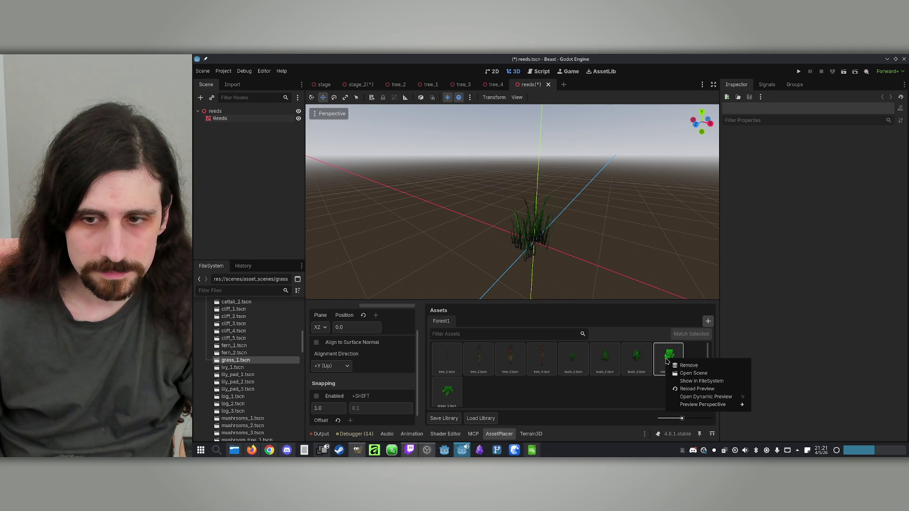
left_click(690, 366)
right_click(669, 360)
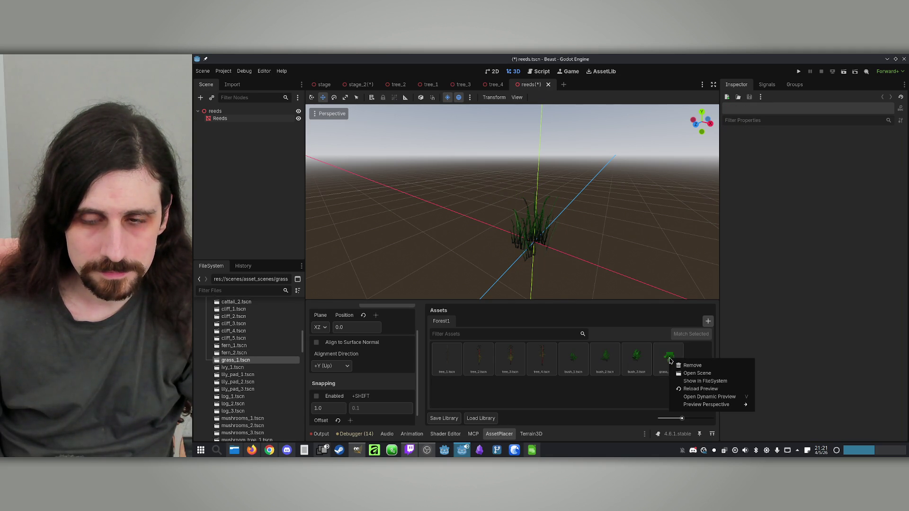
left_click(692, 366)
double_click(244, 361)
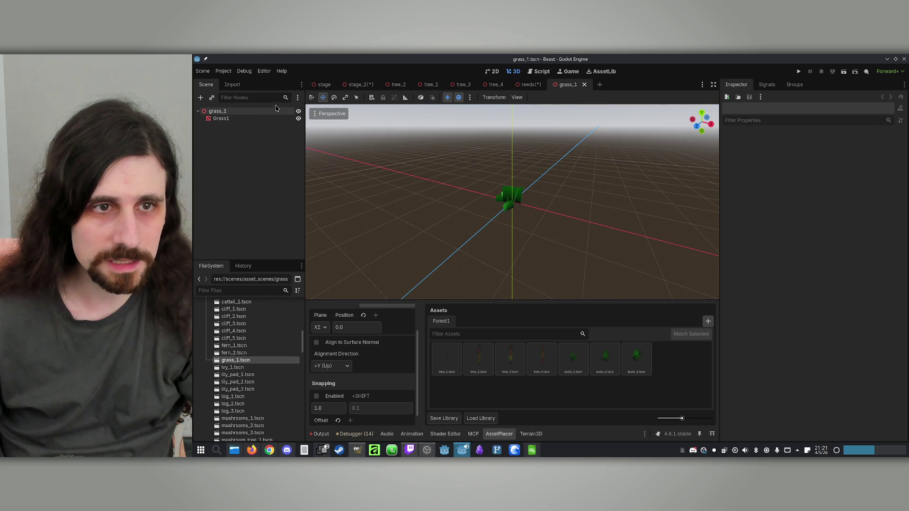
Assign Plants.tres to the Grass1 mesh's Surface 0 and save grass_1.
left_click(221, 118)
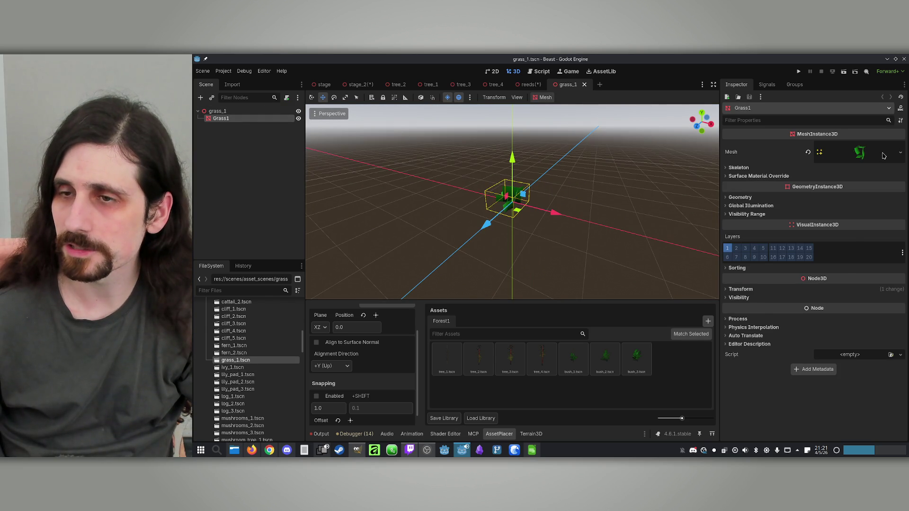
left_click(883, 156)
left_click(739, 288)
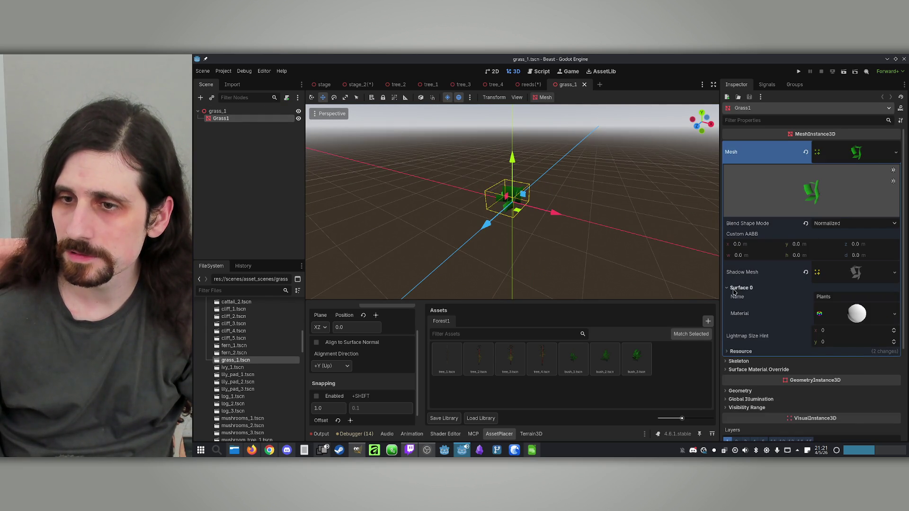
left_click(895, 315)
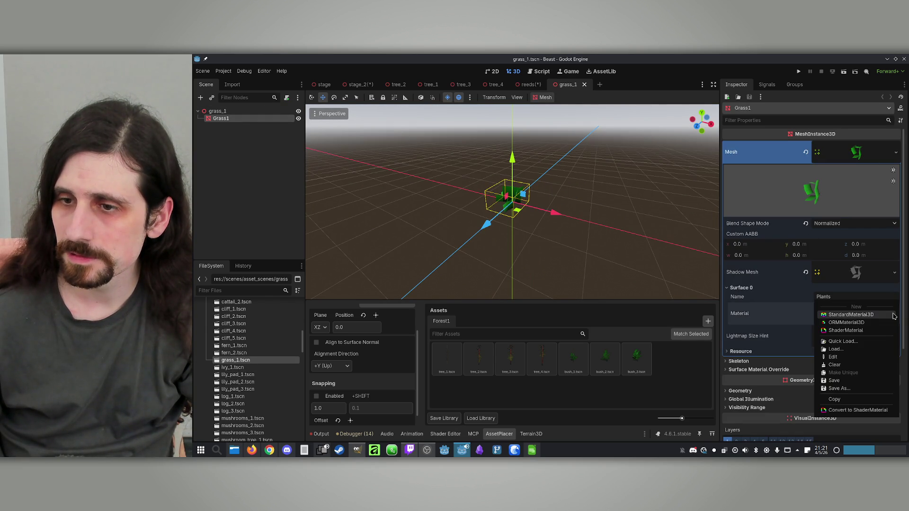
left_click(842, 342)
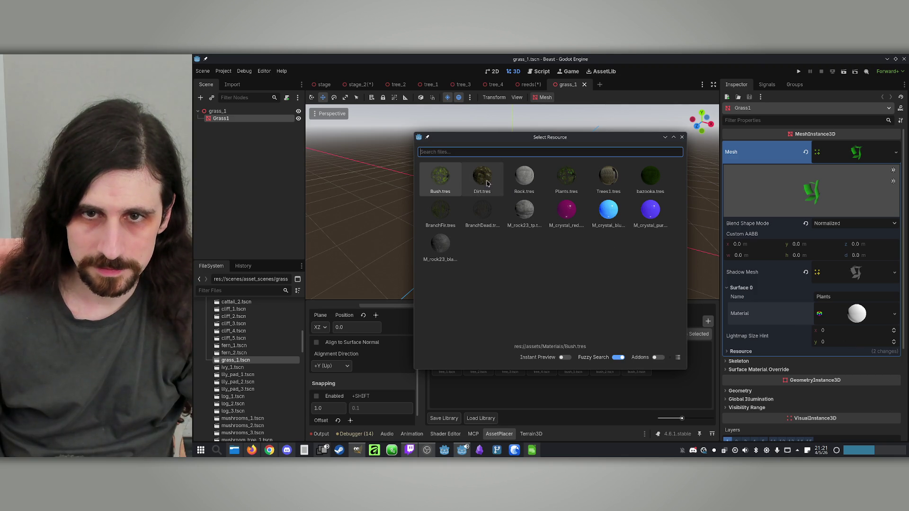
double_click(566, 179)
scroll(548, 233, "up", 3)
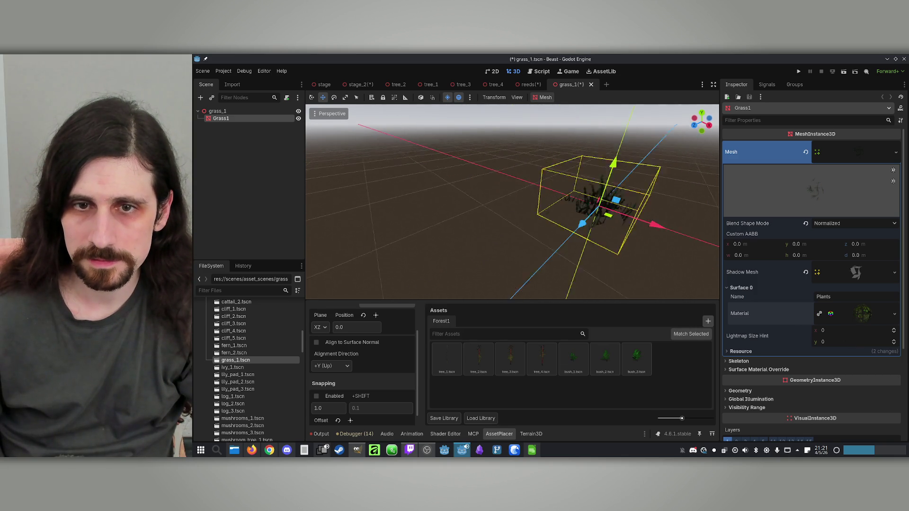
key("ctrl+s")
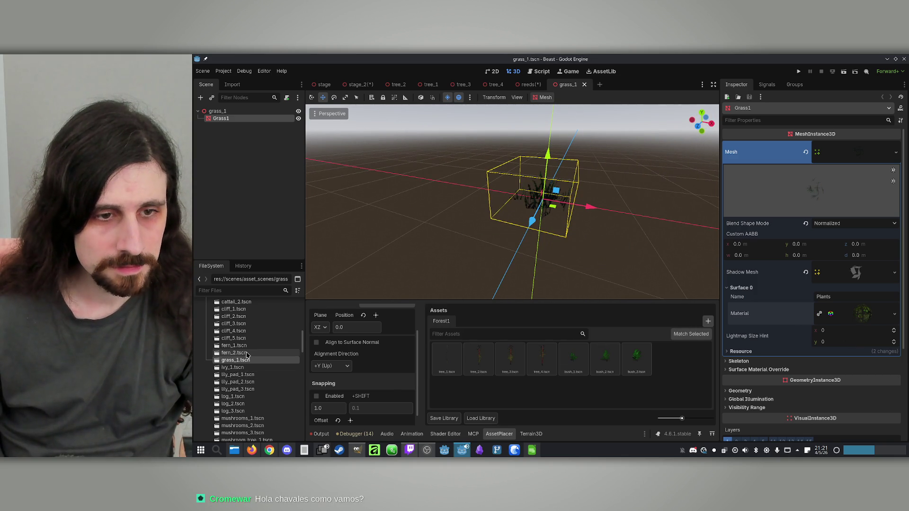
Open the fern_1, cliff_1 and cattail_1 scenes.
double_click(246, 347)
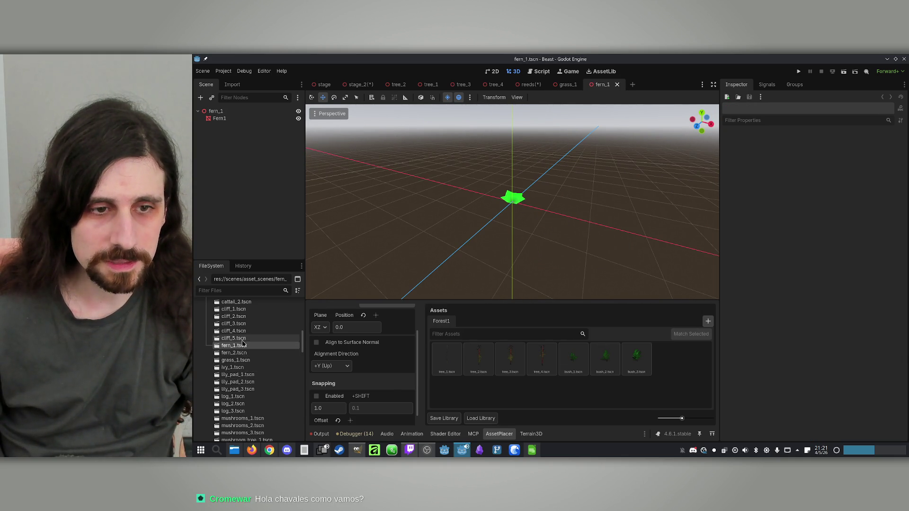
scroll(244, 336, "up", 1)
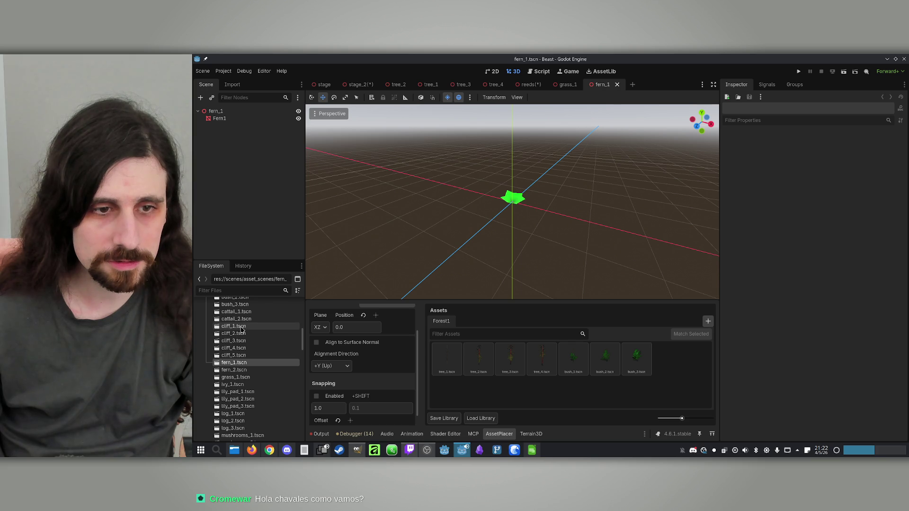
double_click(242, 330)
scroll(483, 233, "down", 3)
scroll(483, 234, "up", 2)
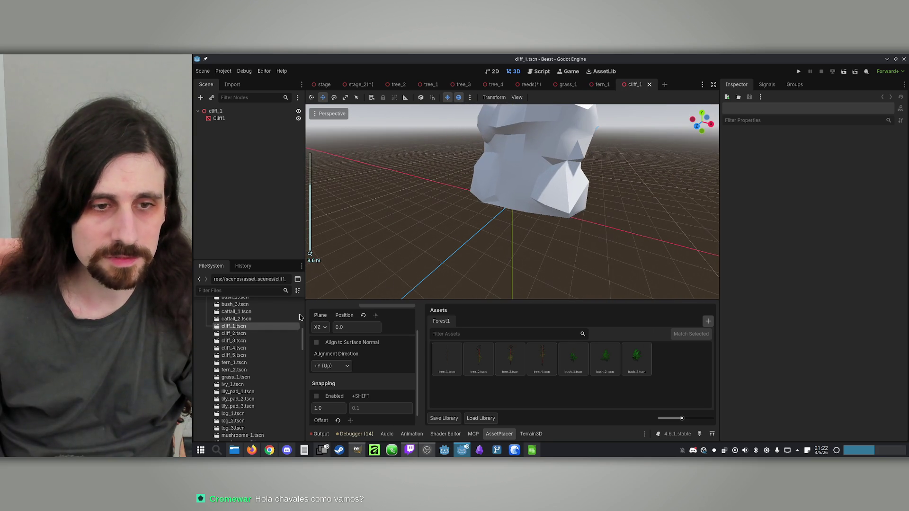
scroll(250, 322, "up", 1)
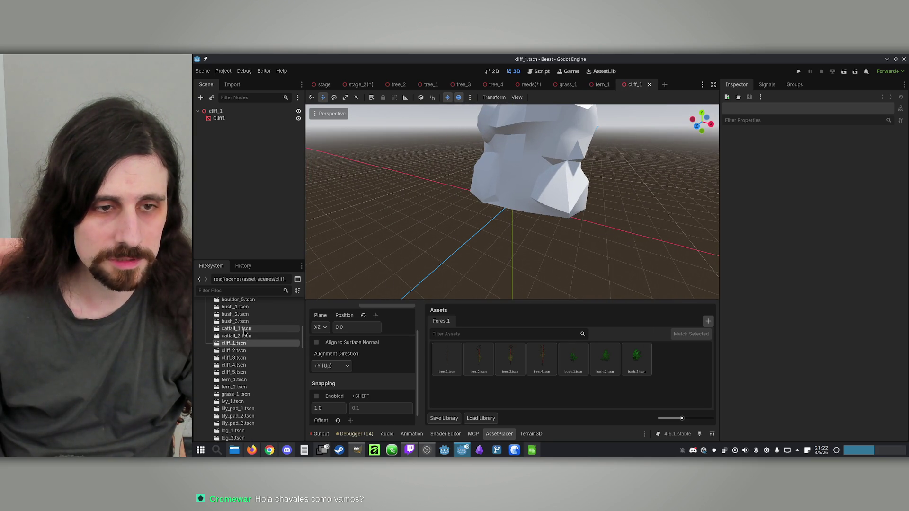
double_click(245, 330)
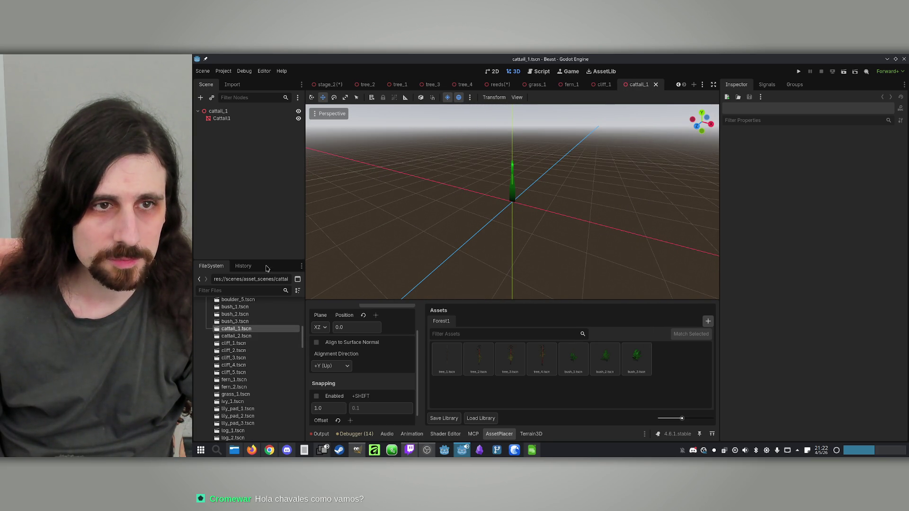
Load Plants.tres into the Cattail1 mesh's Surface 0 material and save cattail_1.
left_click(217, 111)
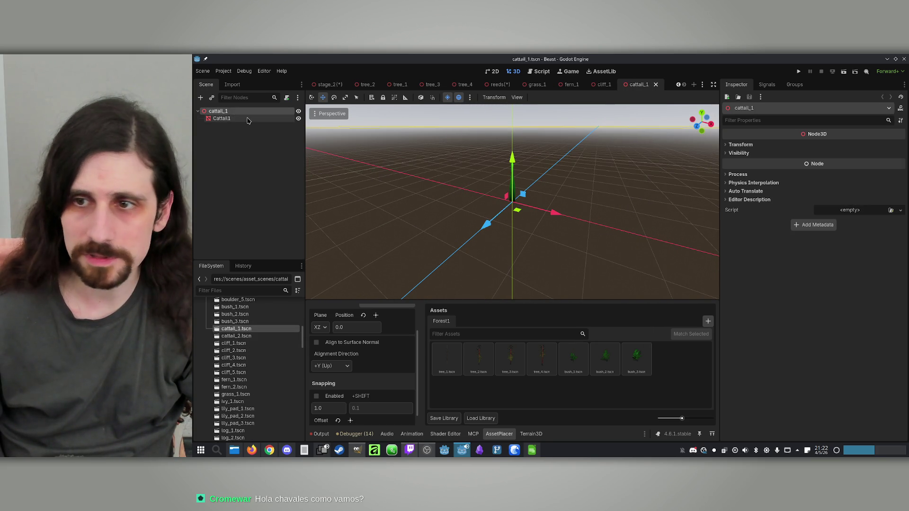
left_click(211, 119)
left_click(860, 161)
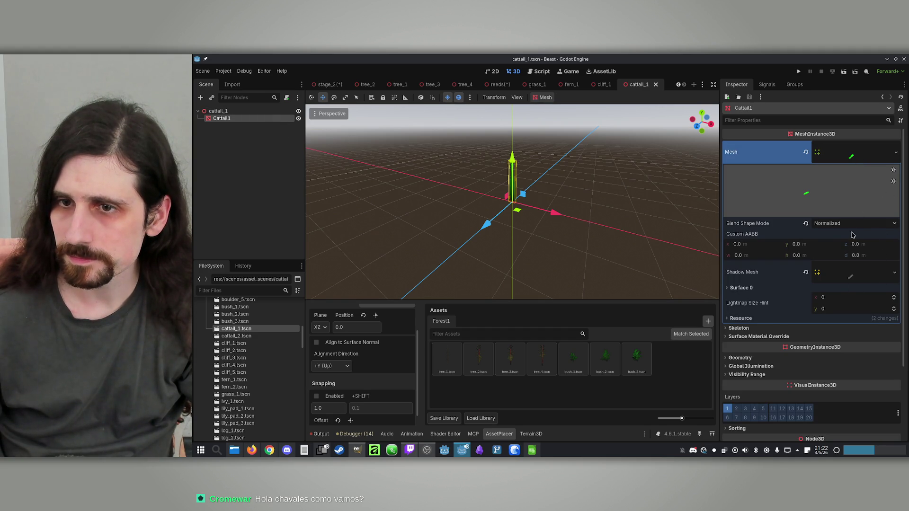
left_click(738, 289)
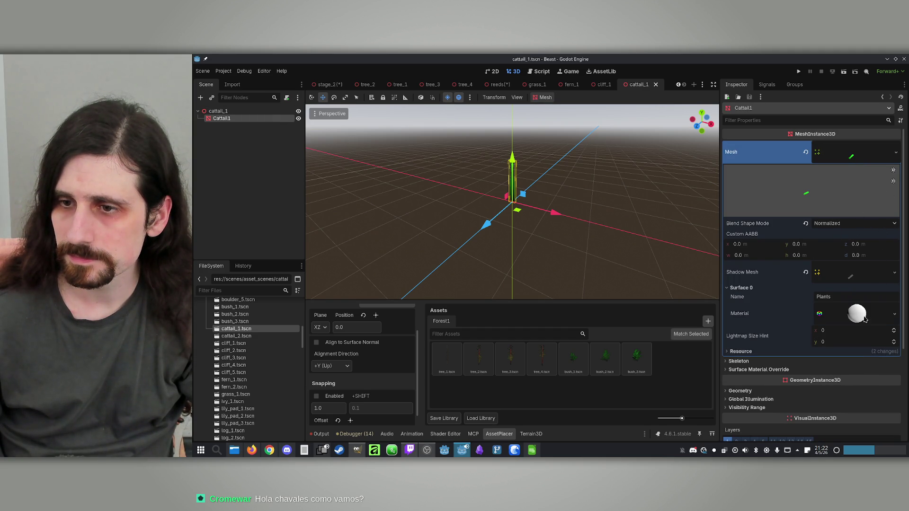
left_click(893, 315)
left_click(863, 343)
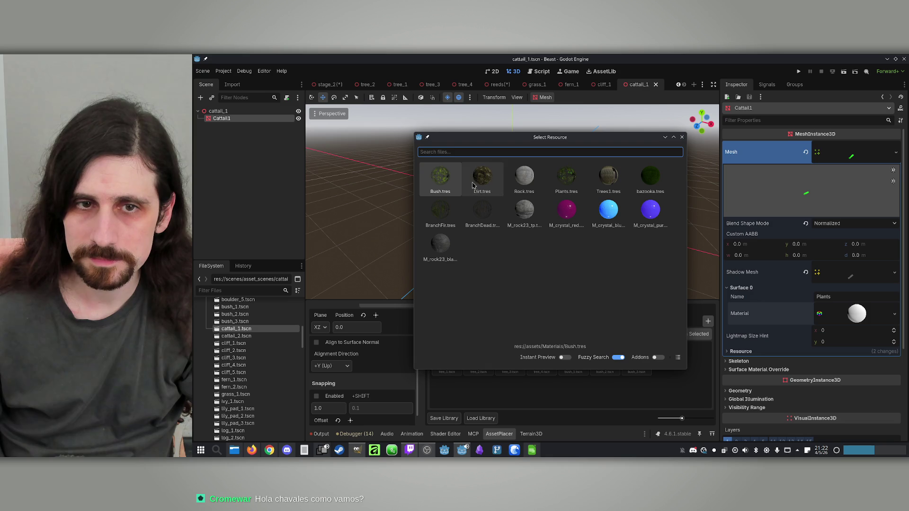
double_click(571, 181)
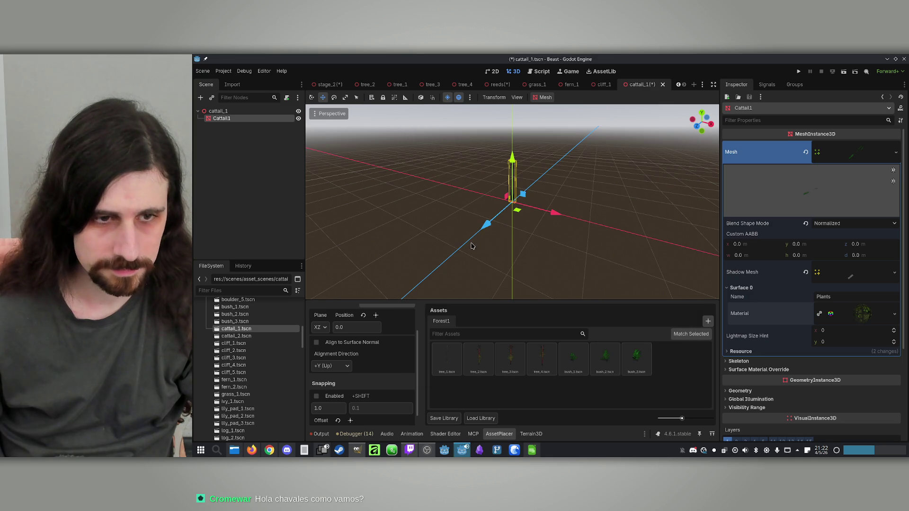
key("ctrl+s")
Open cattail_2, load Plants.tres into its Cattail2 Surface 0 material, and save it.
double_click(239, 337)
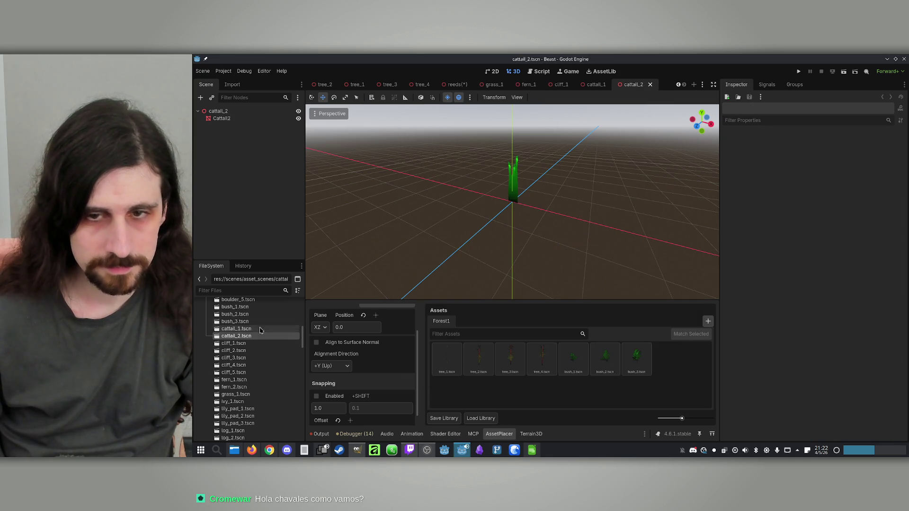
left_click(223, 118)
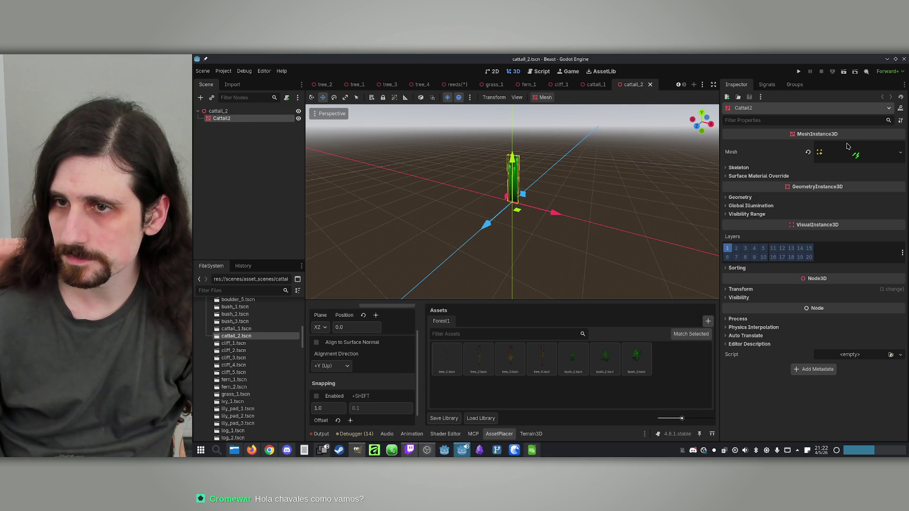
left_click(900, 152)
left_click(886, 156)
left_click(886, 156)
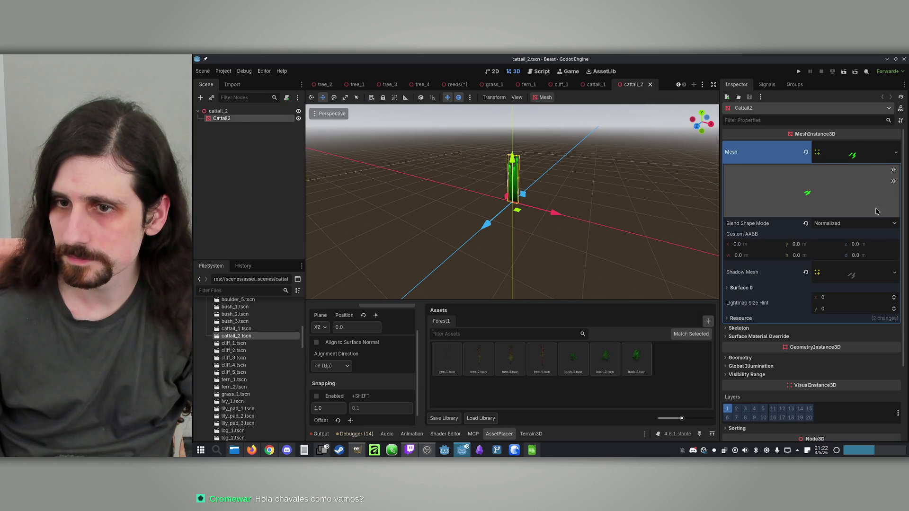
left_click(742, 288)
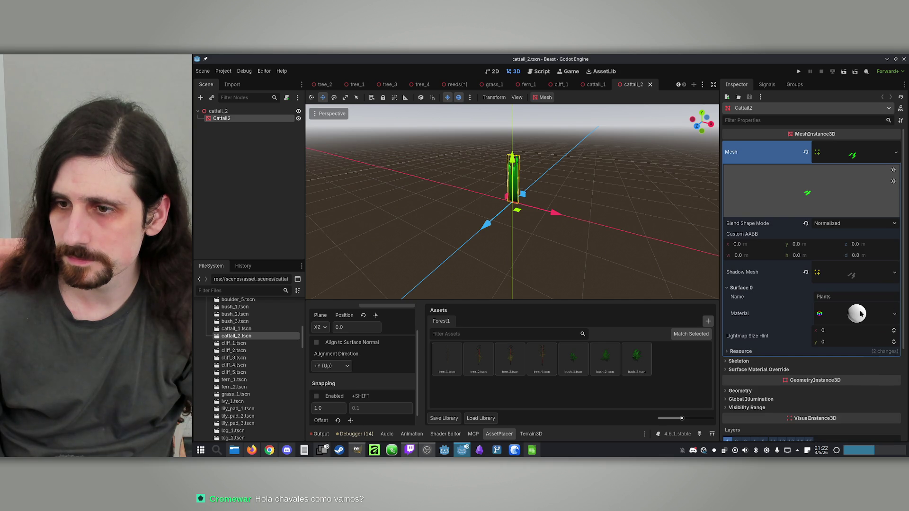
left_click(894, 314)
left_click(869, 345)
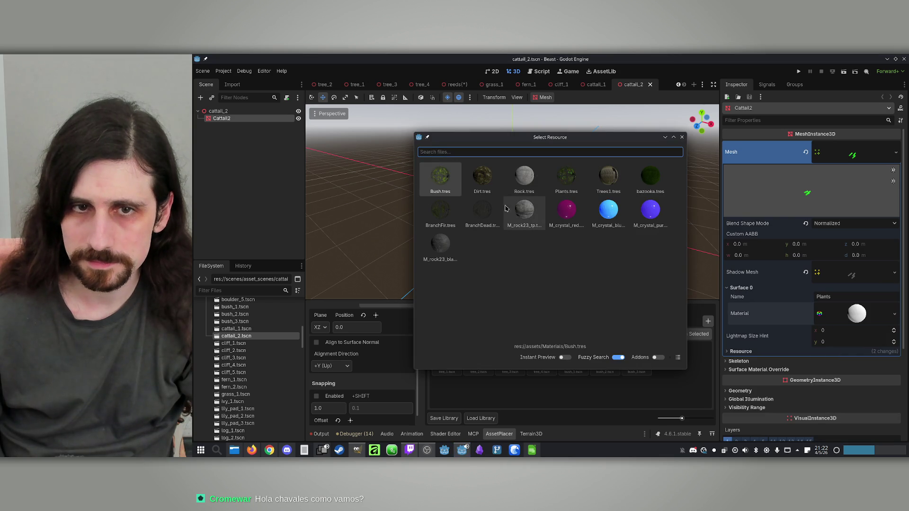
double_click(573, 182)
key("ctrl+s")
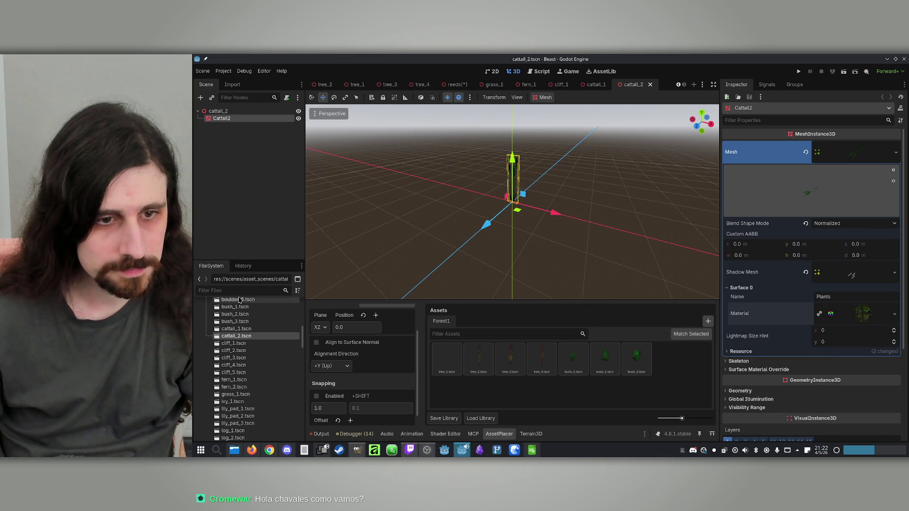
left_click(240, 322)
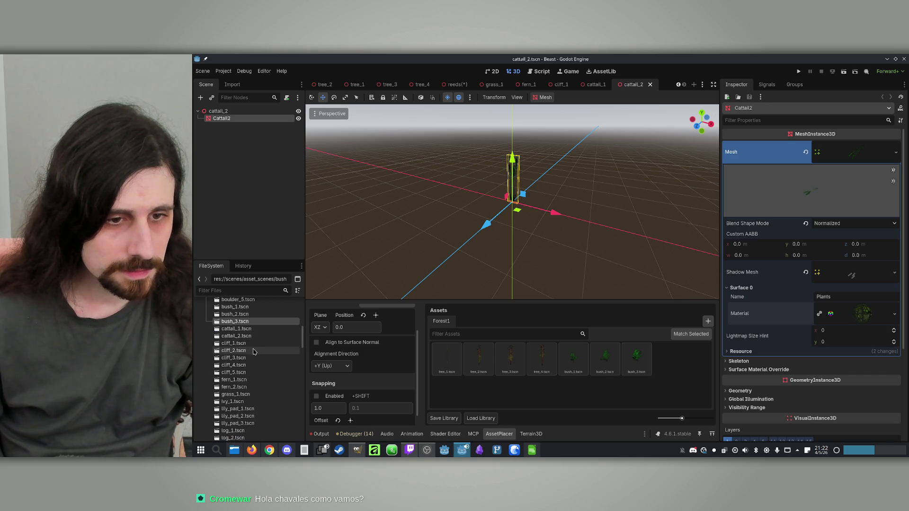
Drag cattail_1 and cattail_2 from the FileSystem into the Forest1 asset library.
scroll(251, 341, "down", 3)
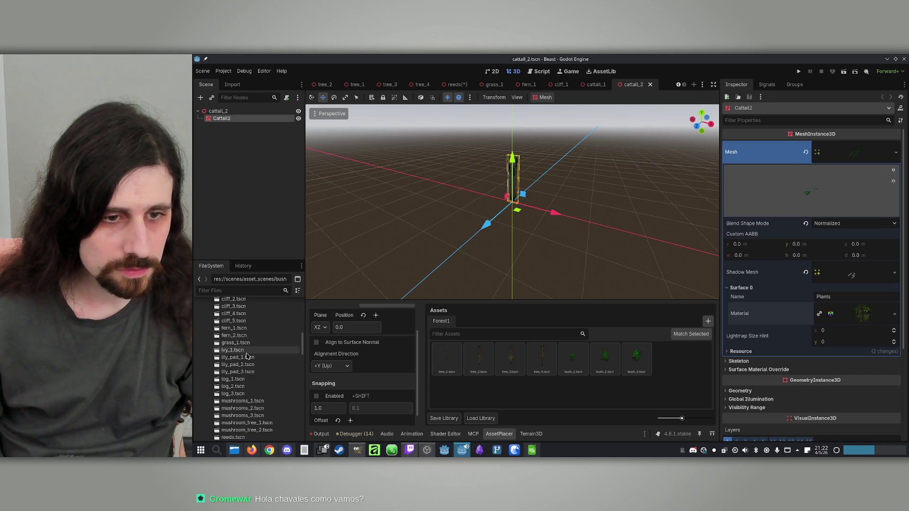
scroll(238, 350, "up", 3)
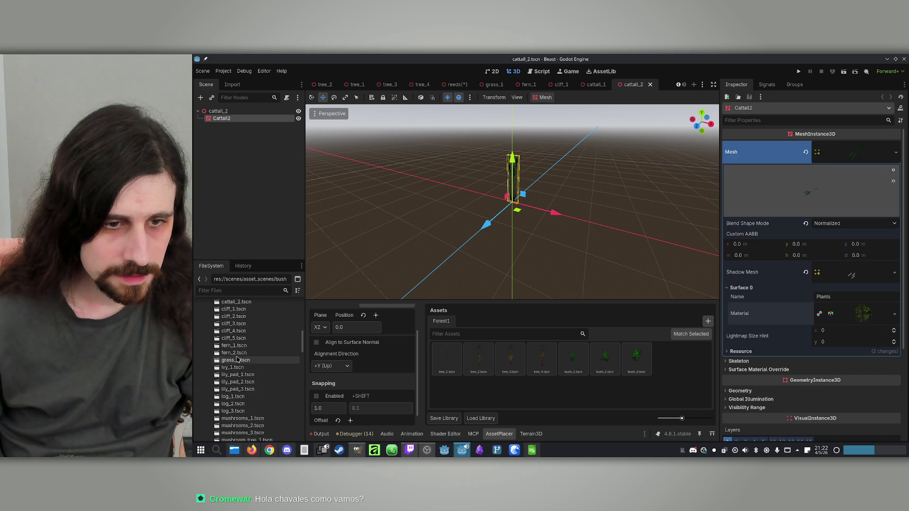
left_click(247, 346)
left_click_drag(240, 348, 668, 360)
left_click_drag(237, 354, 691, 371)
Add grass_1 to the Forest1 library, remove it, open its scene, then add it again.
scroll(251, 374, "down", 3)
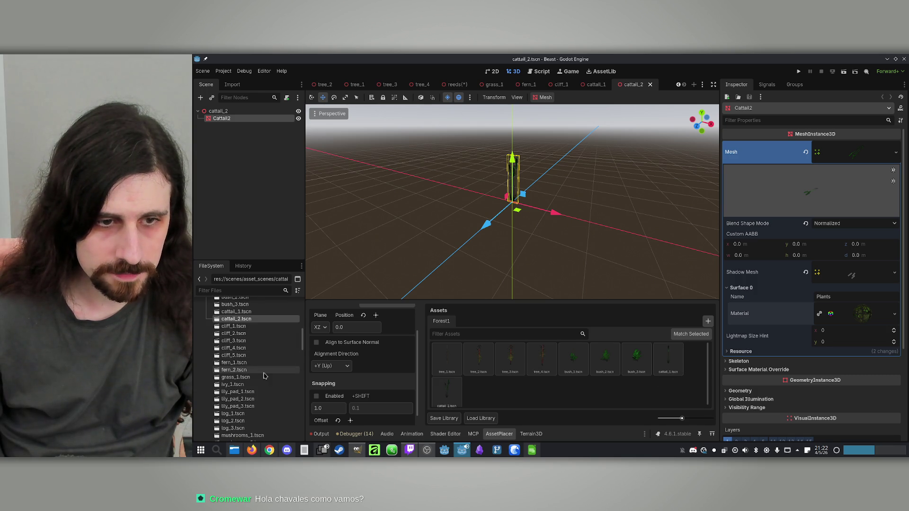
left_click_drag(252, 377, 344, 389)
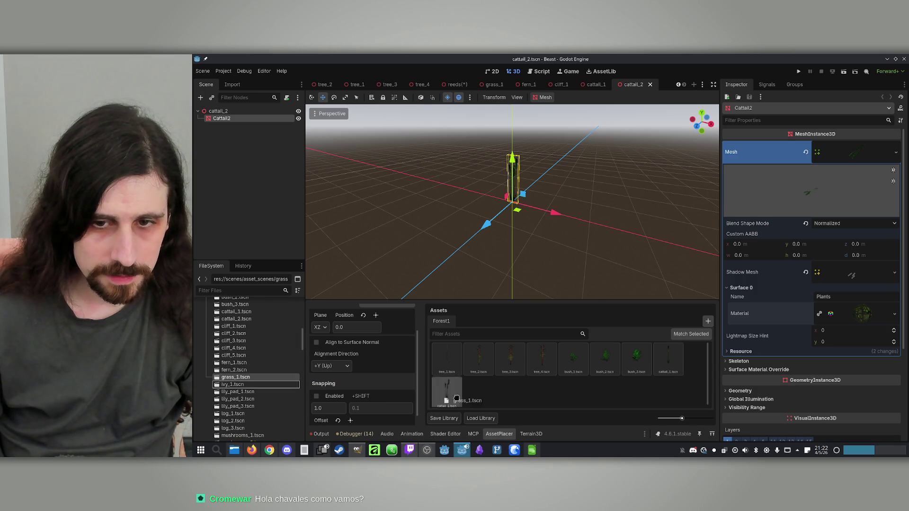
left_click_drag(502, 400, 501, 399)
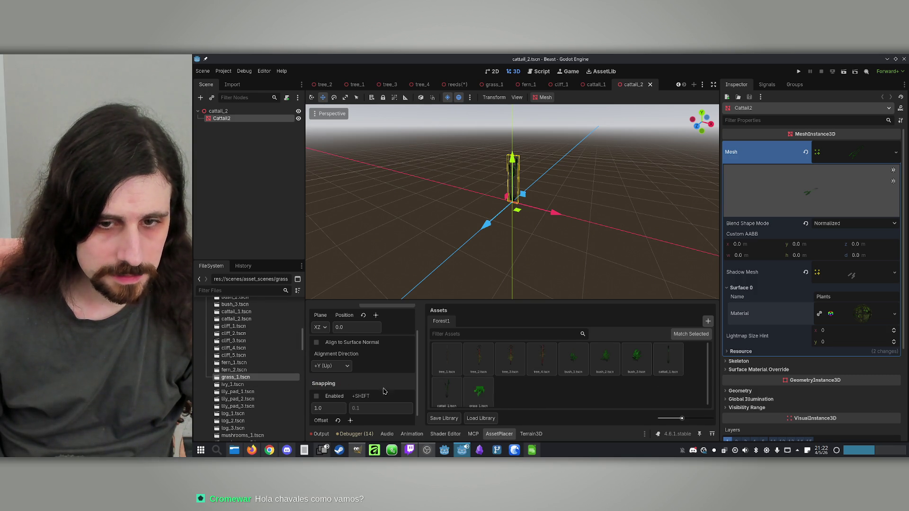
left_click(478, 392)
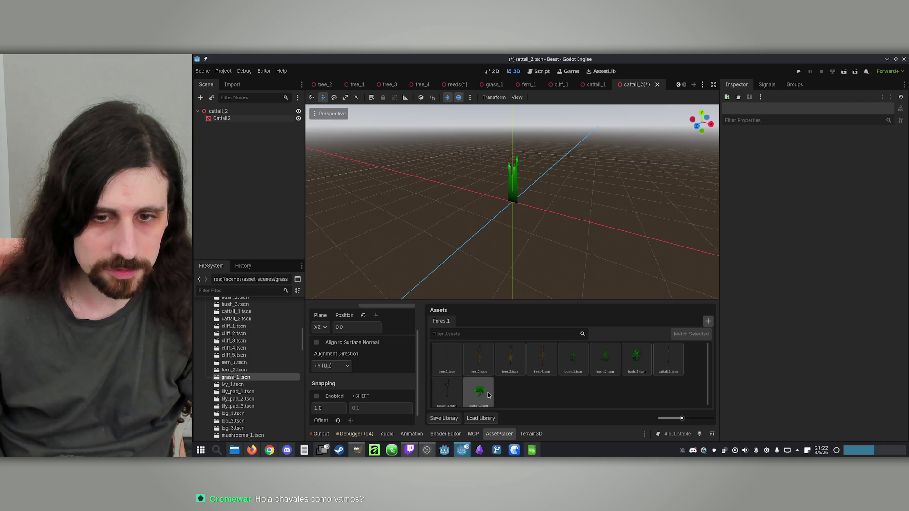
right_click(484, 394)
left_click(504, 370)
double_click(233, 377)
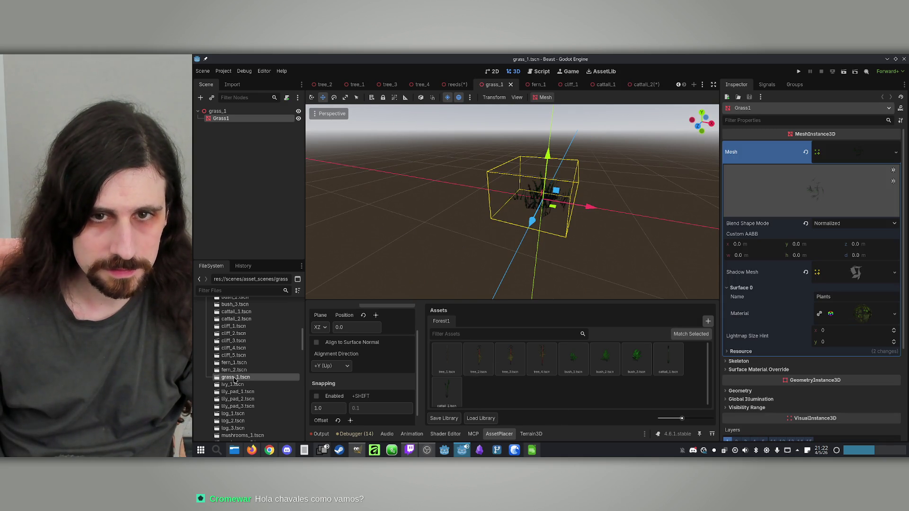
left_click(236, 175)
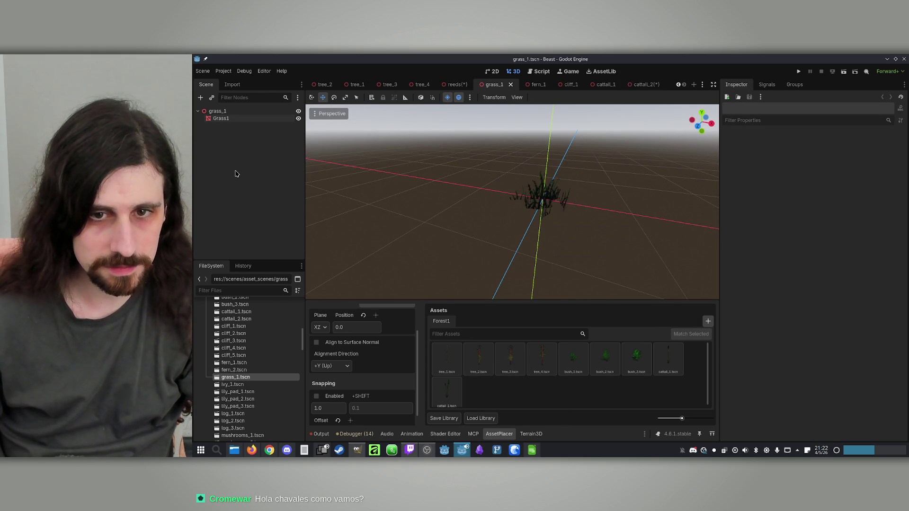
left_click_drag(239, 379, 482, 390)
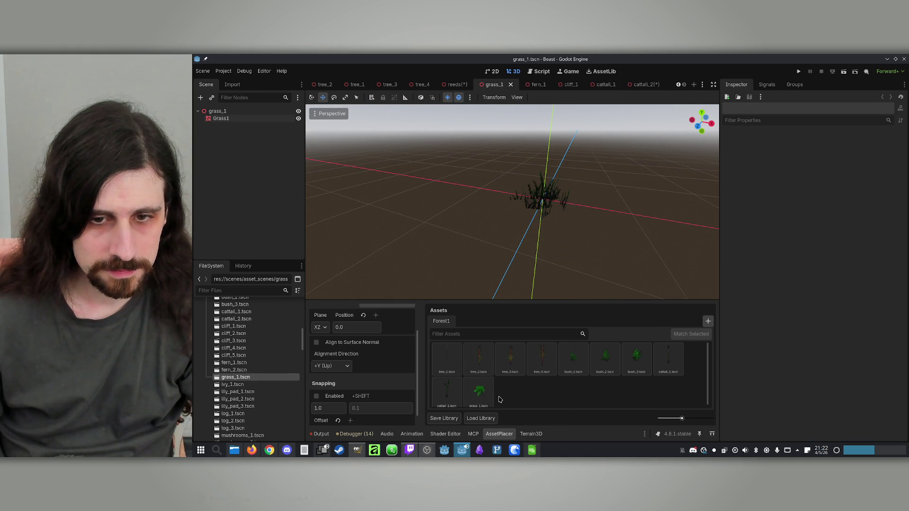
Browse past ivy_1 and log_1 to reeds, add it to the library, and save the open scene.
scroll(248, 338, "down", 3)
left_click(247, 334)
left_click(243, 362)
scroll(244, 363, "down", 3)
left_click(251, 369)
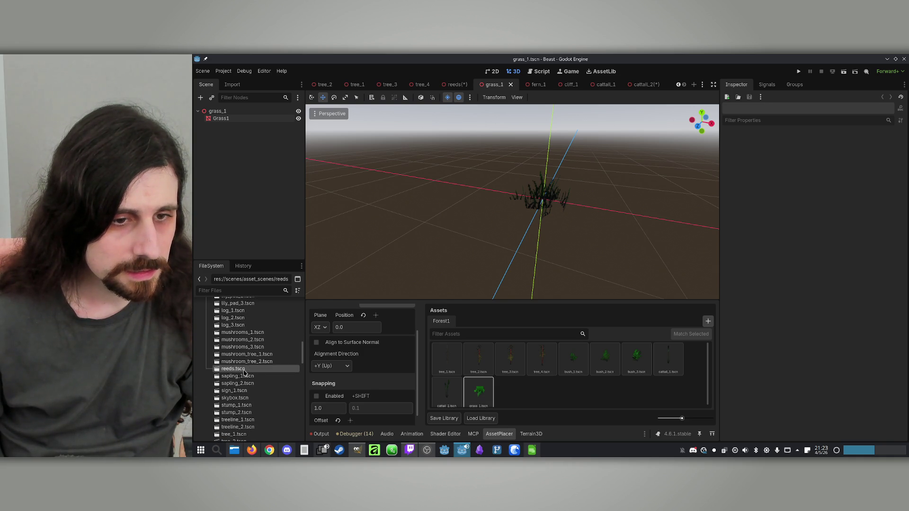
left_click_drag(516, 380, 516, 382)
scroll(265, 358, "down", 2)
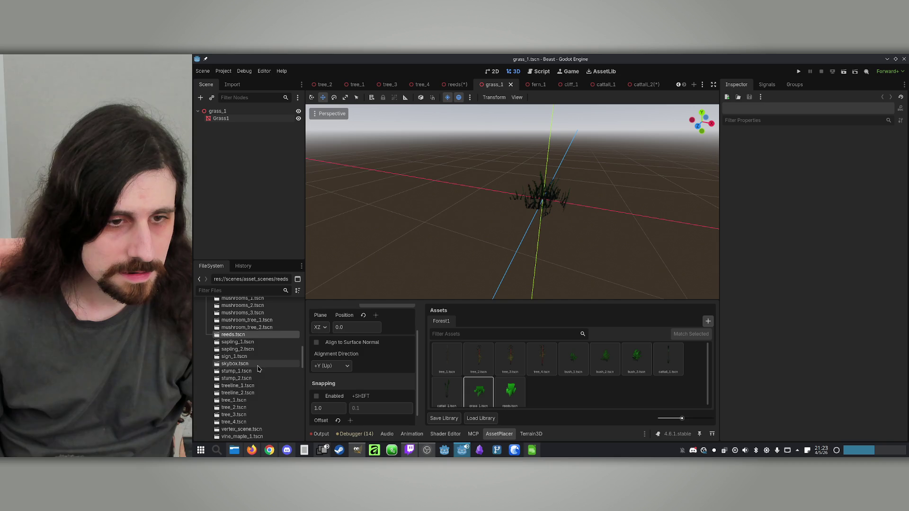
scroll(259, 362, "down", 5)
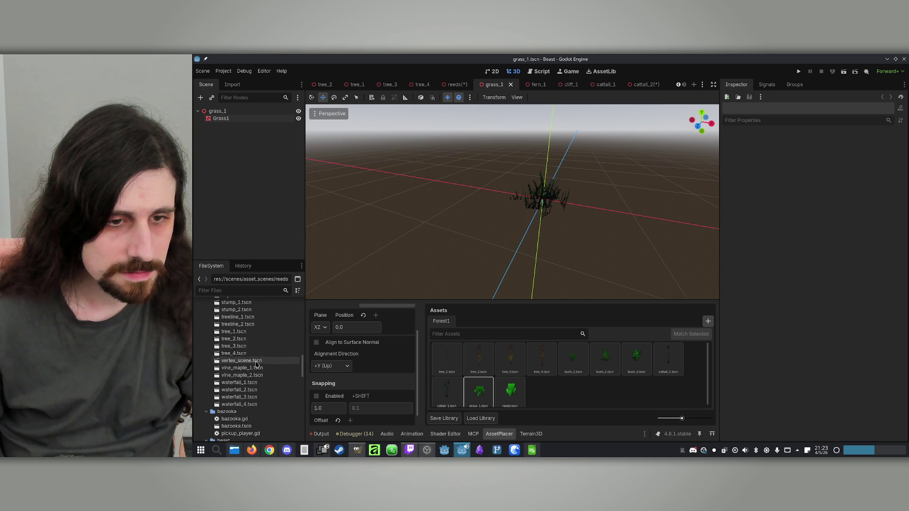
key("ctrl+s")
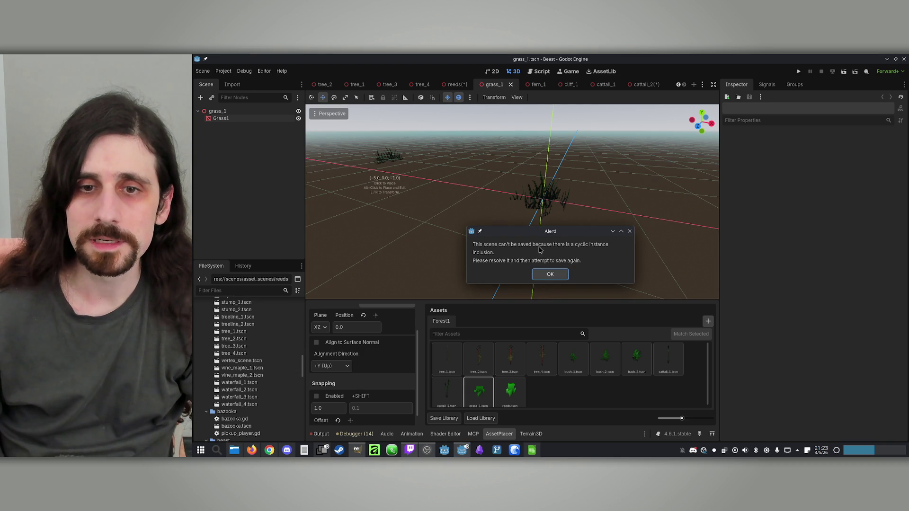
Dismiss the cyclic-inclusion alert and close grass_1, reeds (saving changes) and tree_4.
left_click(550, 276)
middle_click(500, 88)
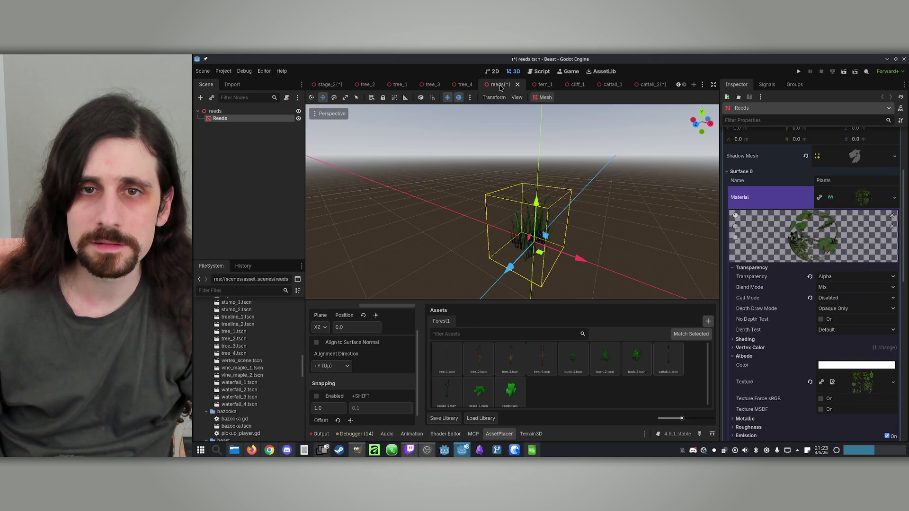
middle_click(500, 88)
key("Return")
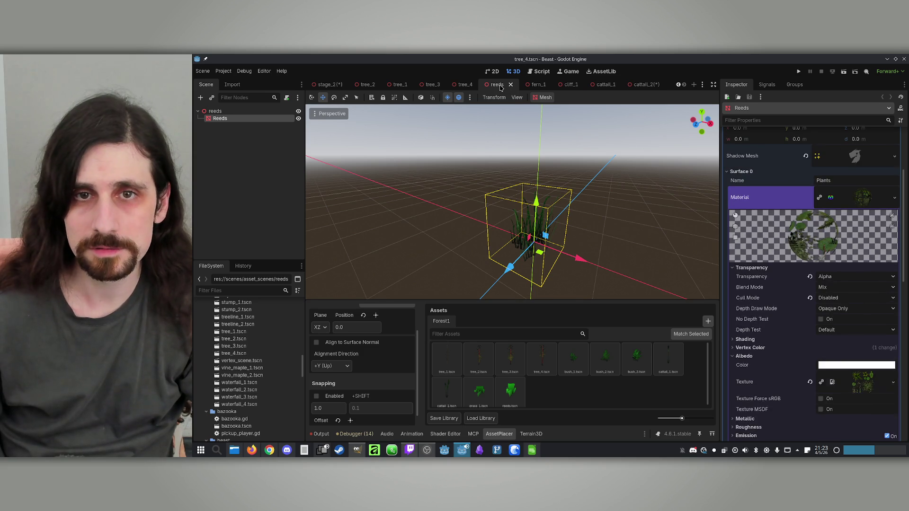
middle_click(495, 85)
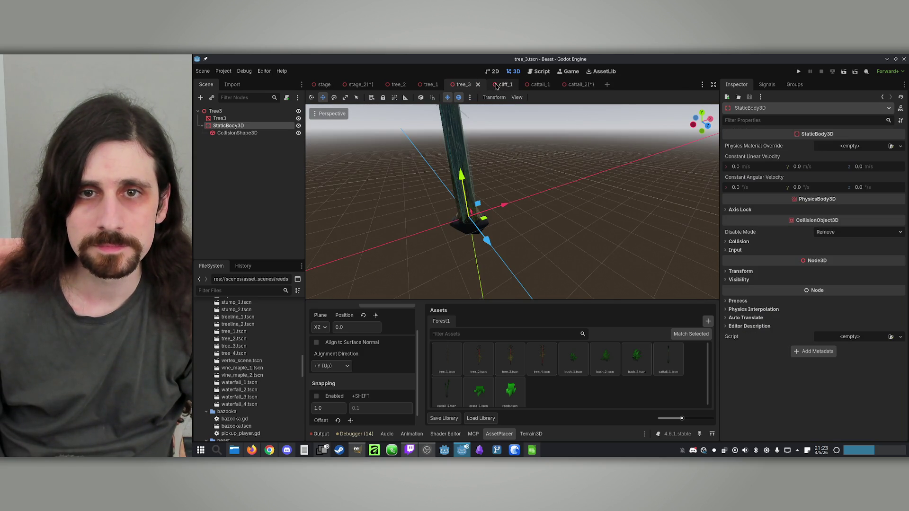
Switch to the cattail_2 scene and select its Cattail2 mesh node.
left_click(496, 86)
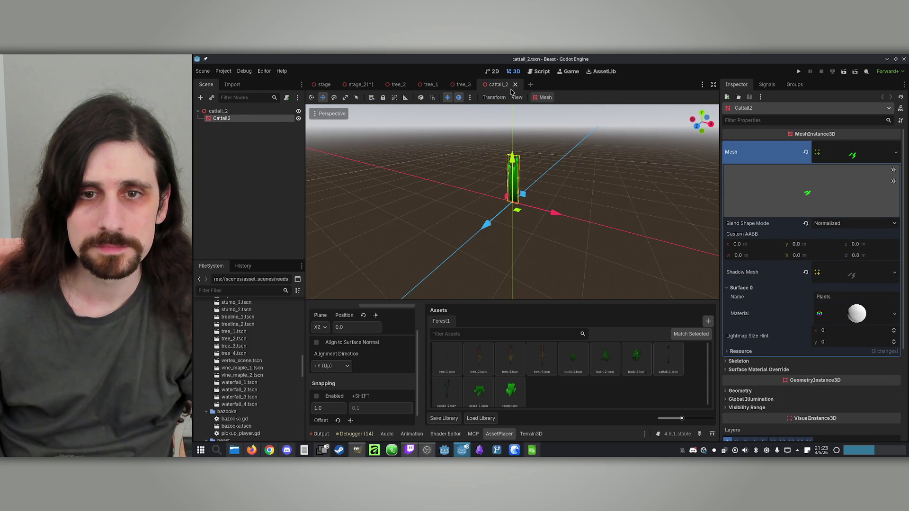
left_click(256, 111)
left_click(276, 118)
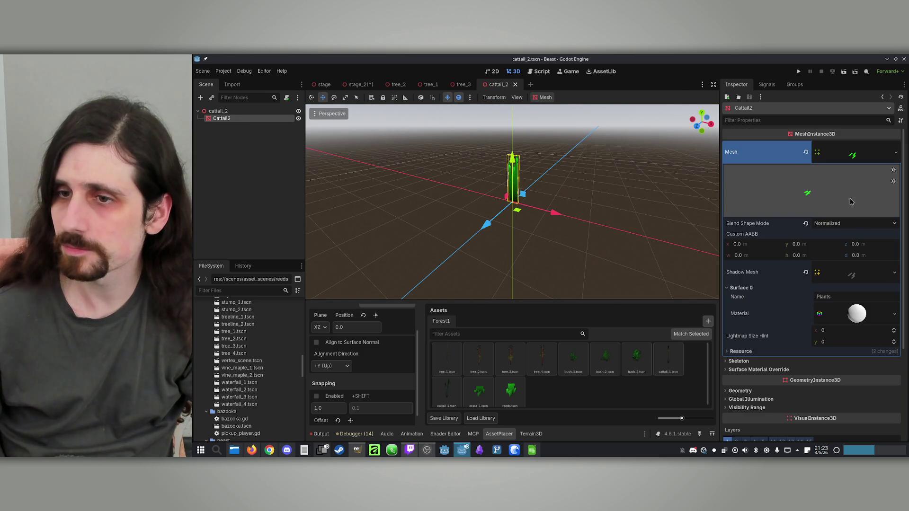
Quick Load Plants.tres as the Cattail2 Surface 0 material.
left_click(895, 314)
left_click(828, 340)
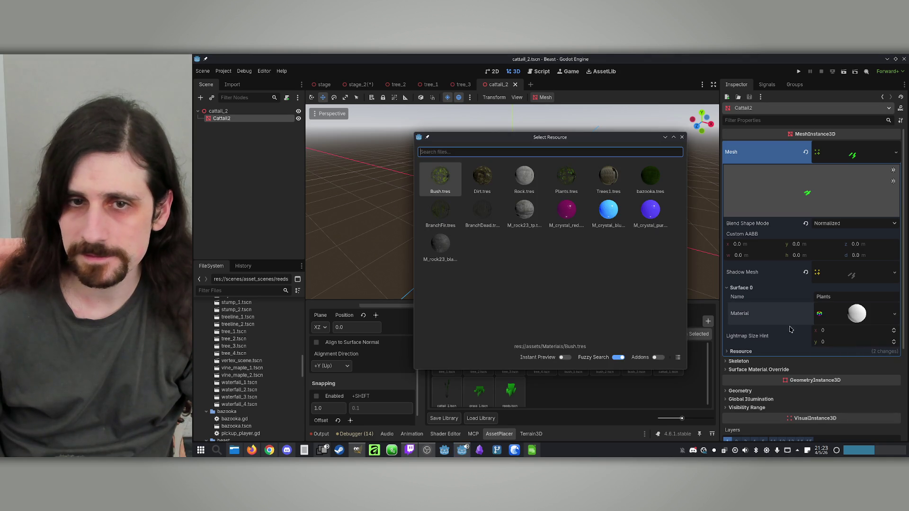
double_click(478, 183)
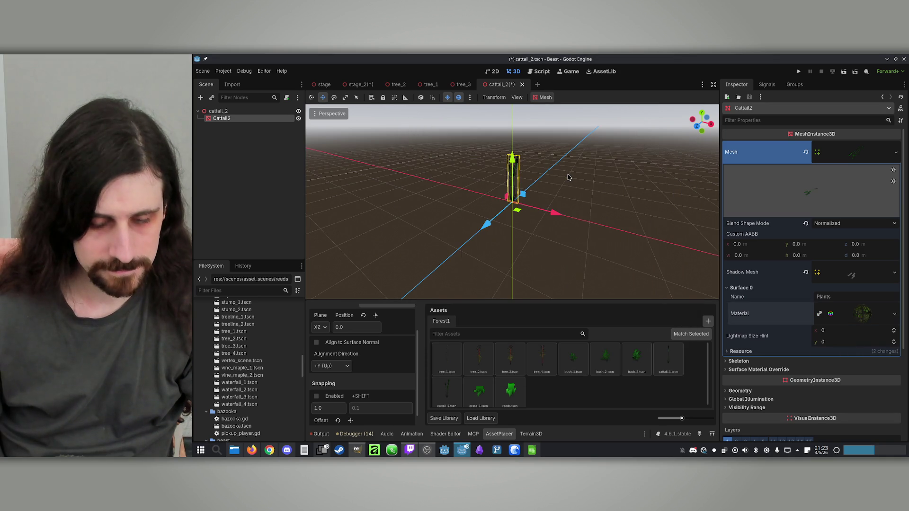
Close the cattail_2, tree_3, tree_1 and tree_2 scene tabs.
middle_click(487, 87)
middle_click(479, 89)
middle_click(426, 88)
middle_click(400, 86)
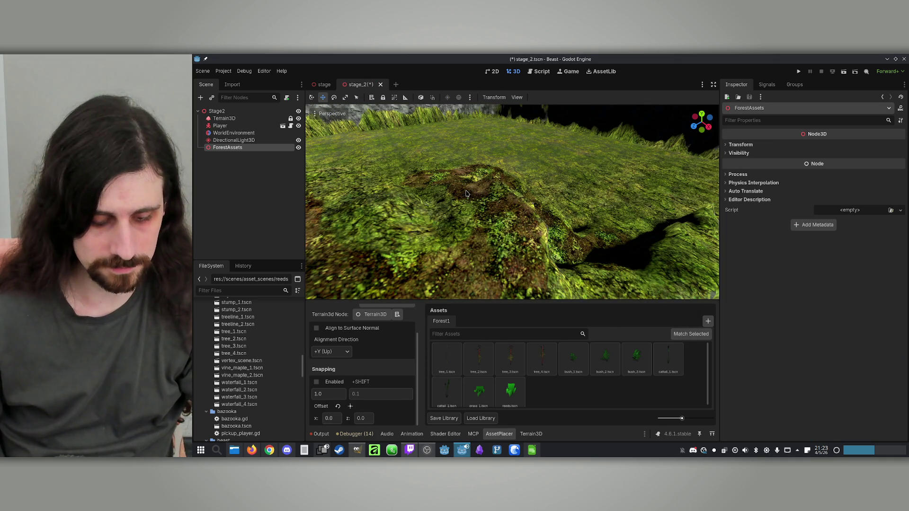
Save stage_2, then place a trial reeds plant on the mound and undo it.
key("ctrl+s")
left_click_drag(467, 207, 481, 303)
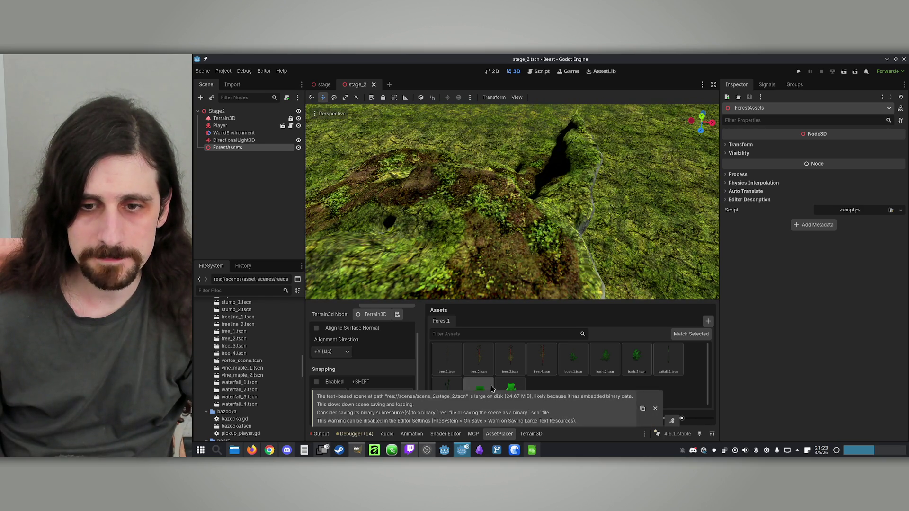
left_click(668, 359)
scroll(486, 230, "up", 3)
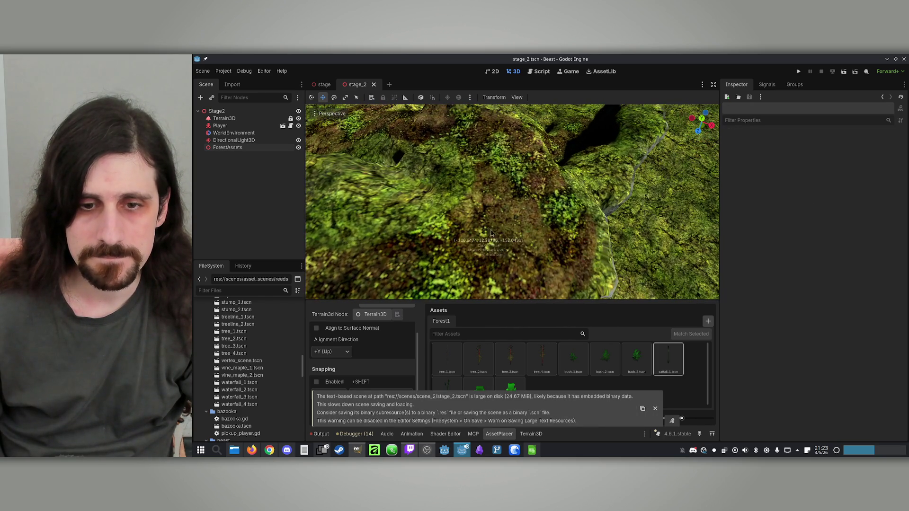
left_click(511, 386)
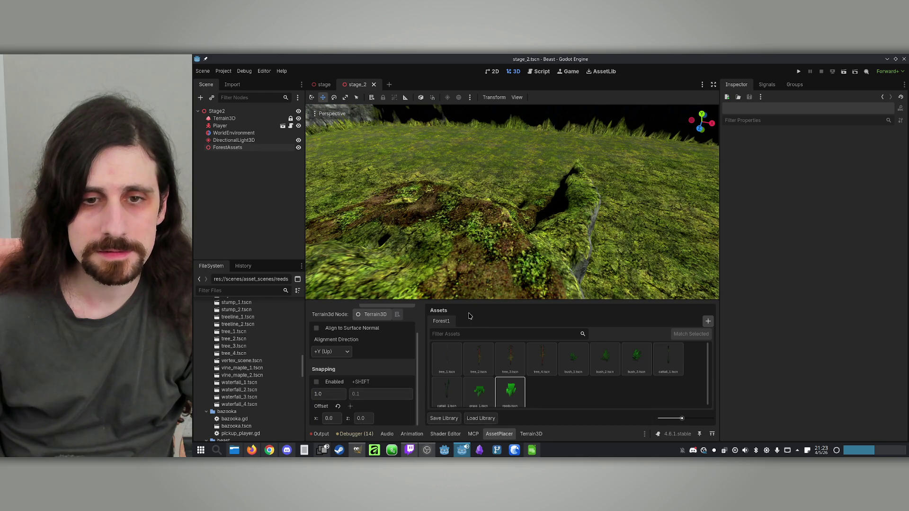
left_click(564, 260)
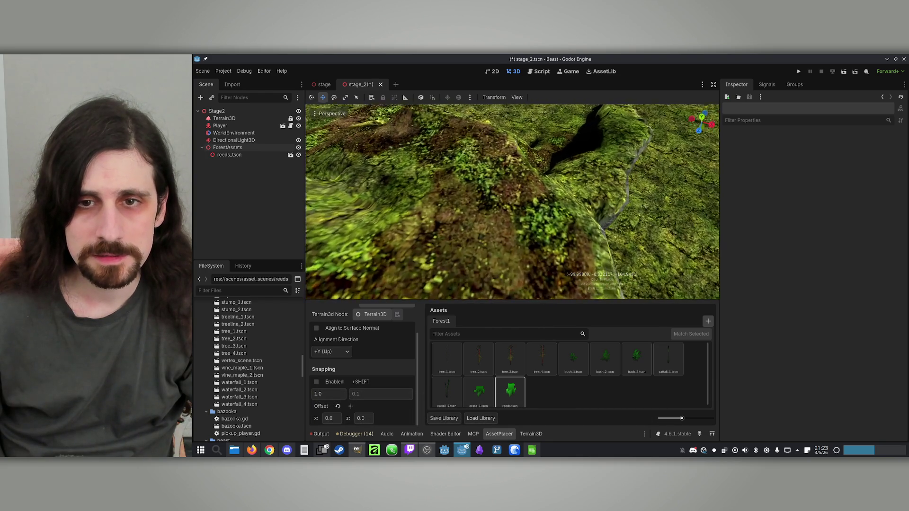
key("ctrl+z")
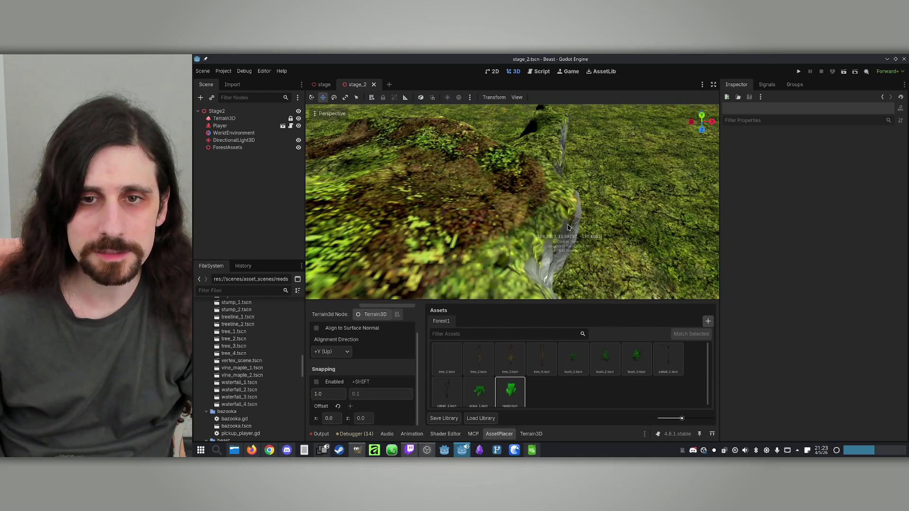
left_click(668, 361)
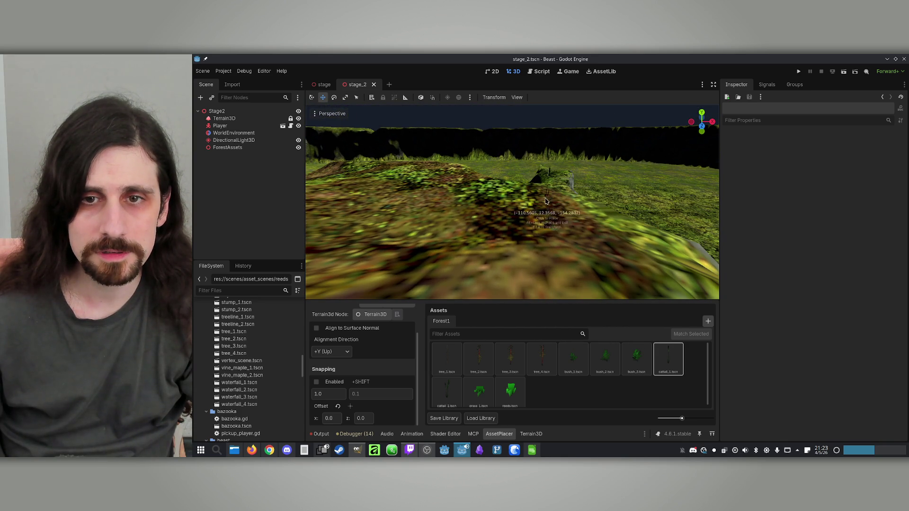
Place a tree_1 tree on the terrain mound, then switch to the bush_1 asset.
left_click(604, 369)
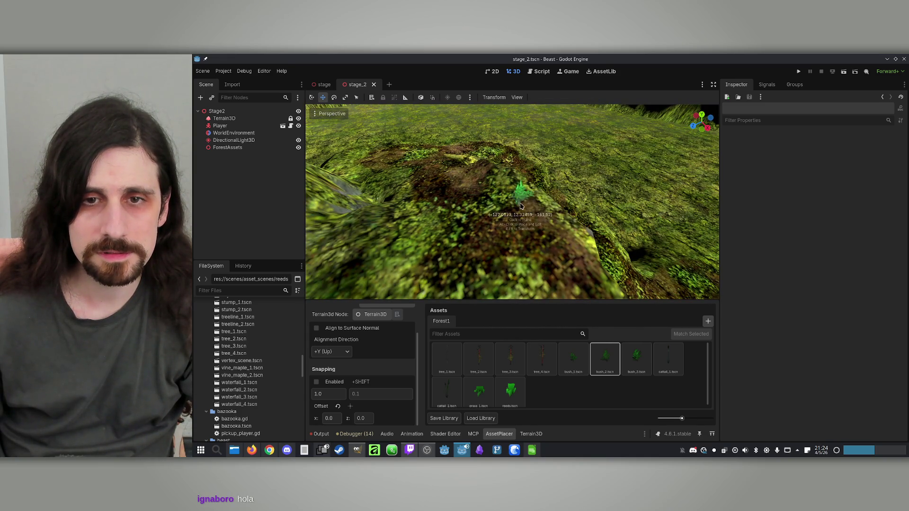
left_click(447, 358)
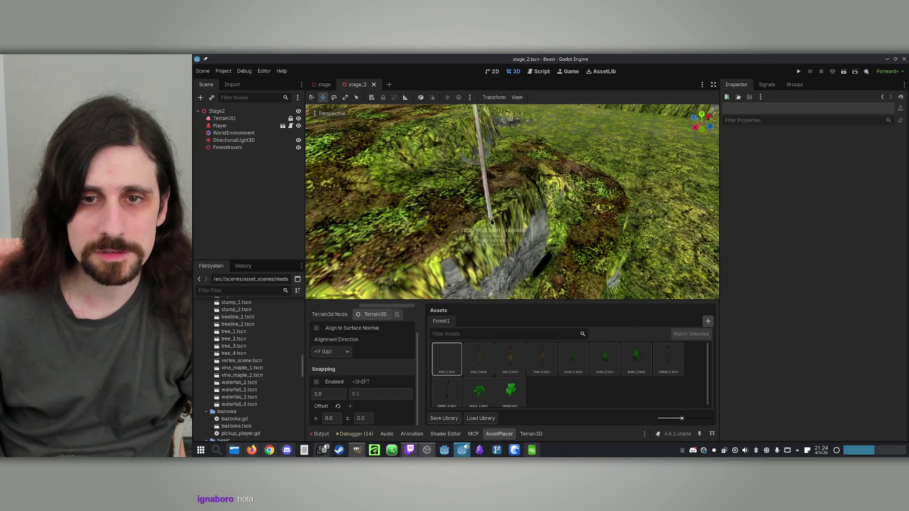
left_click(476, 242)
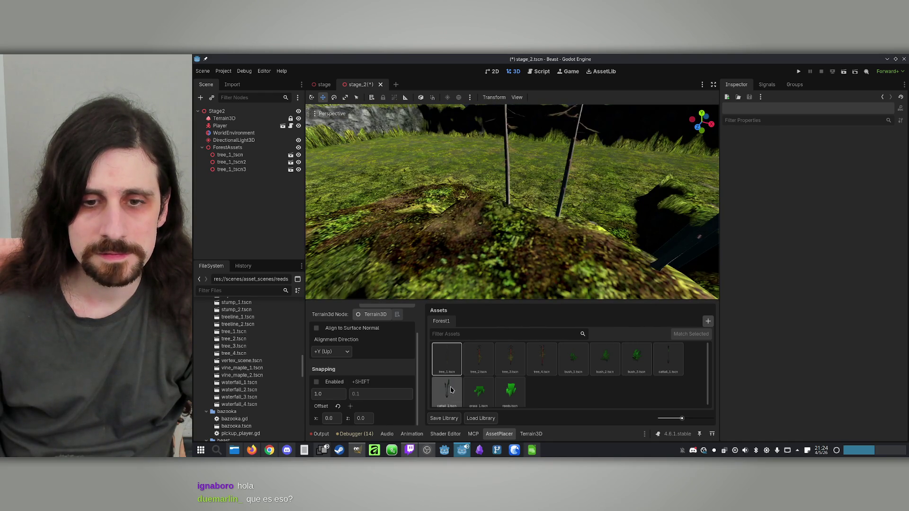
left_click(580, 367)
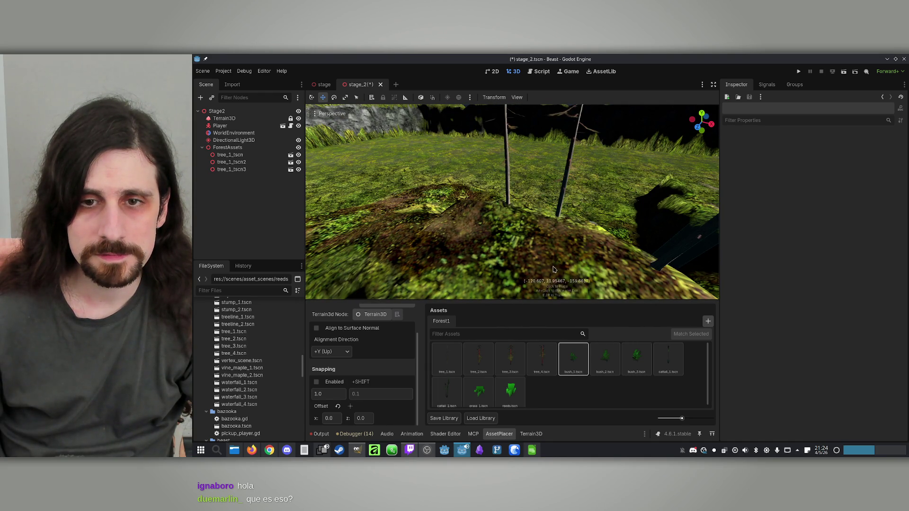
scroll(532, 204, "up", 3)
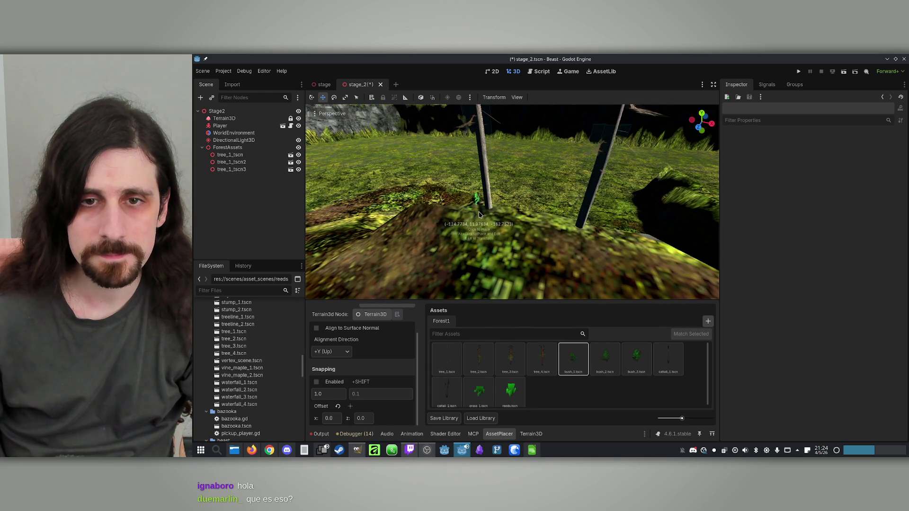
scroll(484, 219, "up", 2)
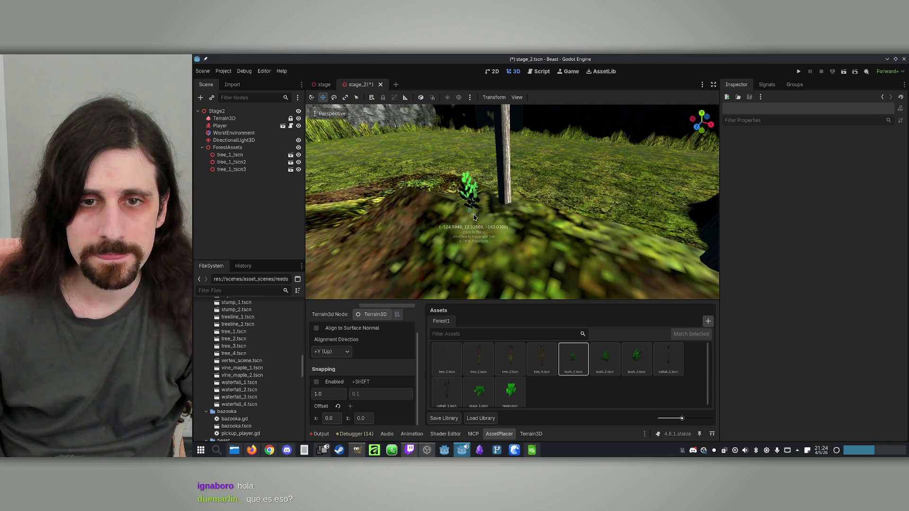
Place a bush_1 beside the tree and two bush_3 bushes around the trunks, one rotated.
left_click(503, 215)
left_click(637, 359)
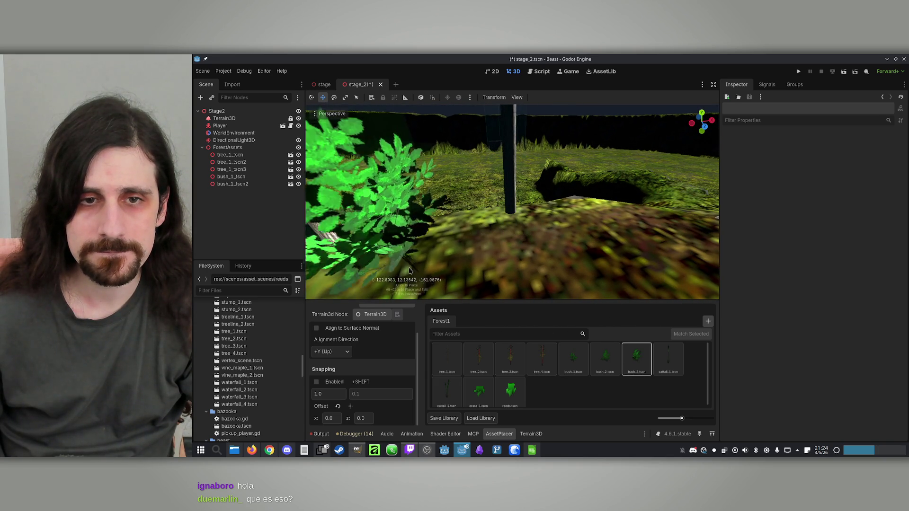
scroll(406, 269, "down", 3)
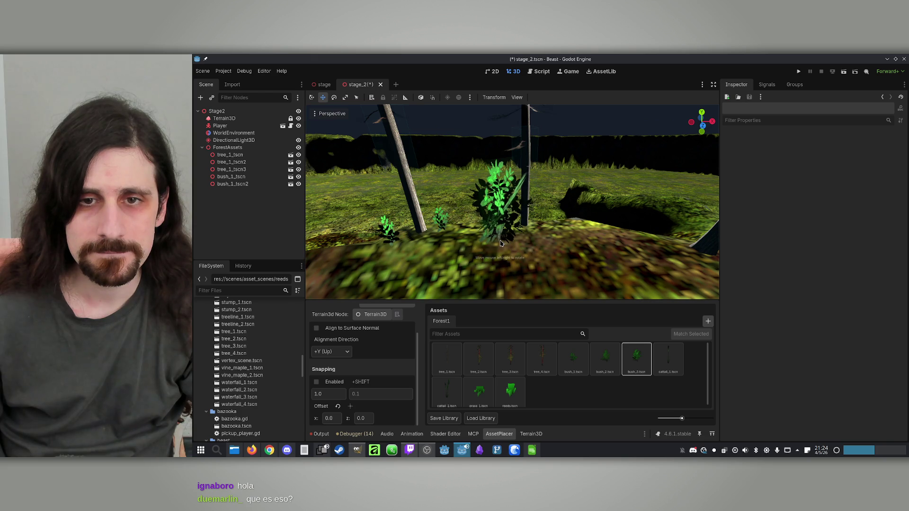
left_click(520, 243)
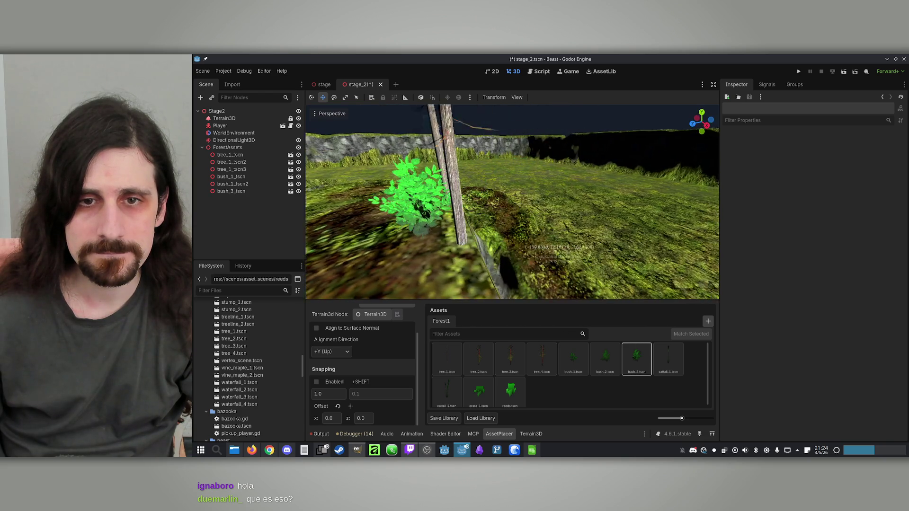
left_click_drag(509, 261, 537, 258)
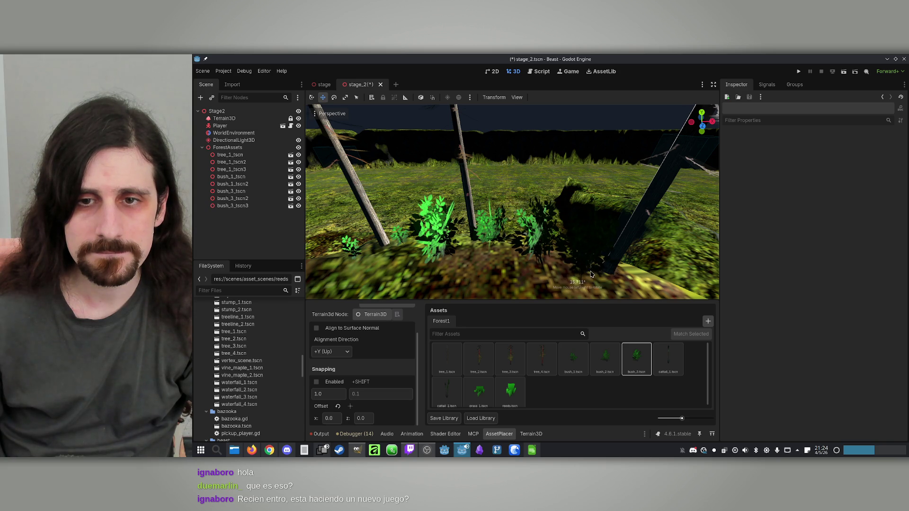
Add more rotated bush_3 bushes, undoing one, then place a bush_2 bush.
left_click_drag(590, 274, 592, 274)
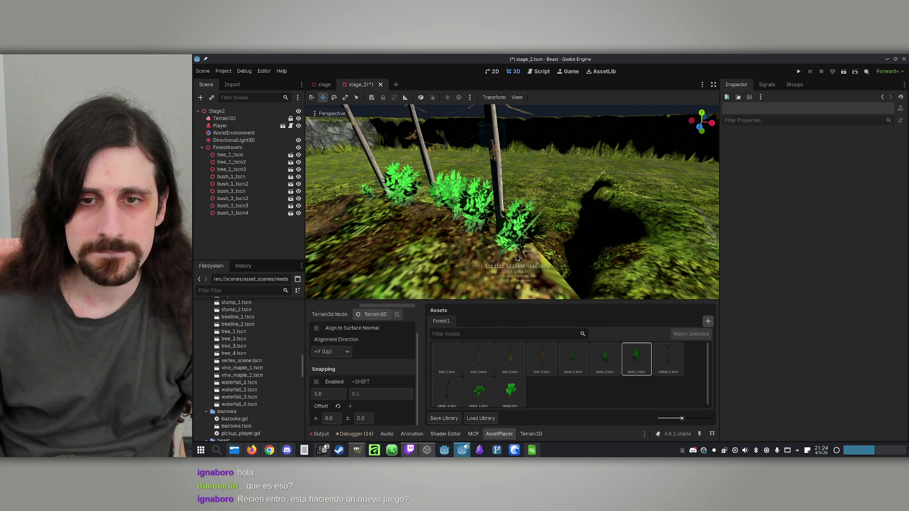
key("ctrl+z")
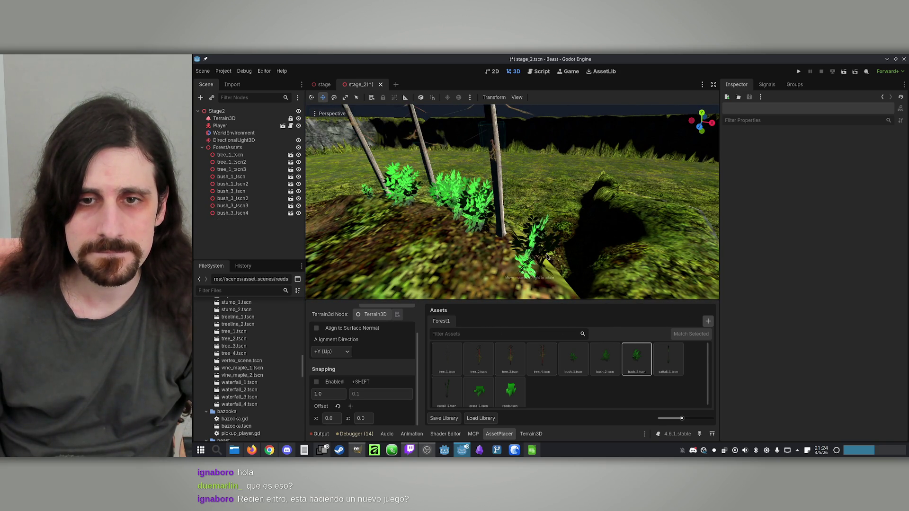
left_click_drag(509, 257, 509, 256)
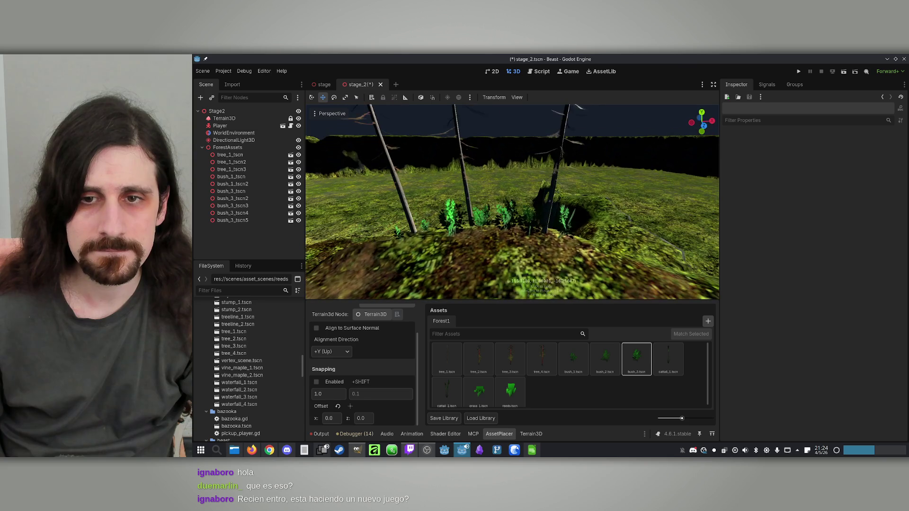
left_click(592, 256)
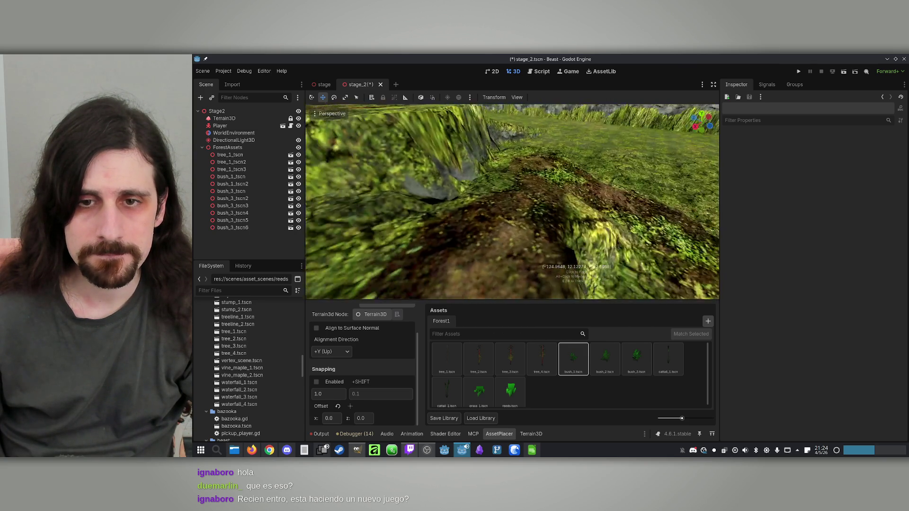
left_click(605, 356)
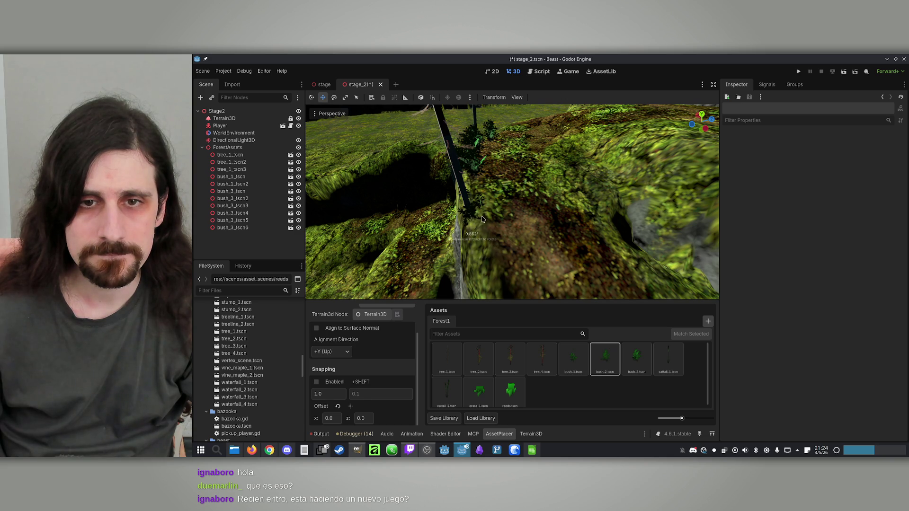
left_click(482, 220)
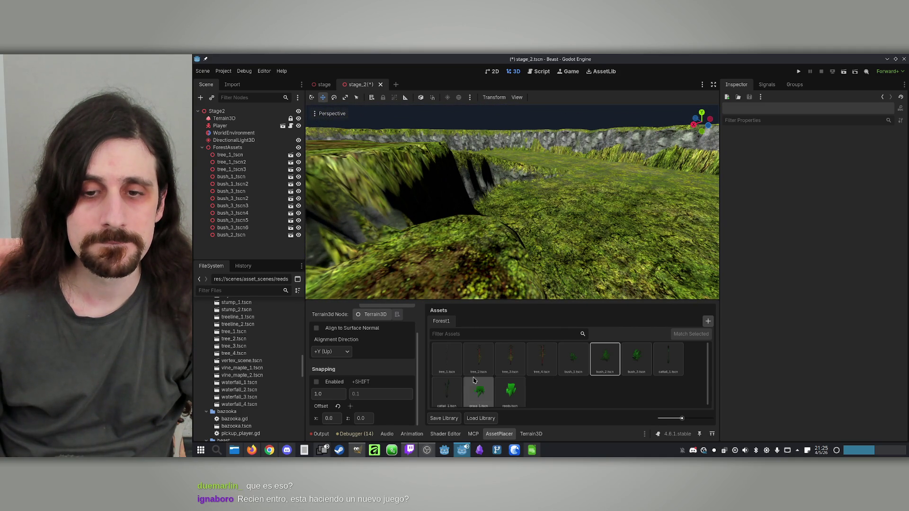
Place four bush_3 bushes in a cluster along the cliff edge and save stage_2.
scroll(549, 265, "down", 3)
scroll(558, 255, "down", 2)
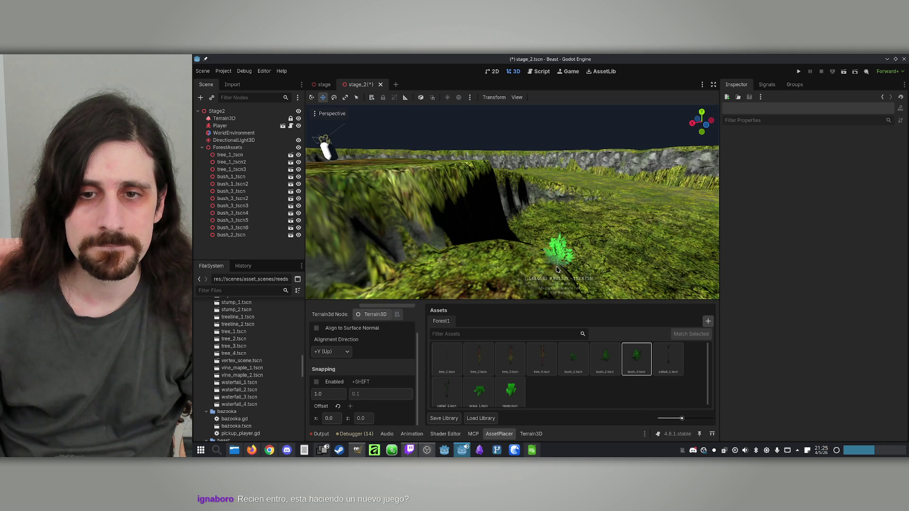
left_click(558, 235)
left_click_drag(489, 234, 488, 239)
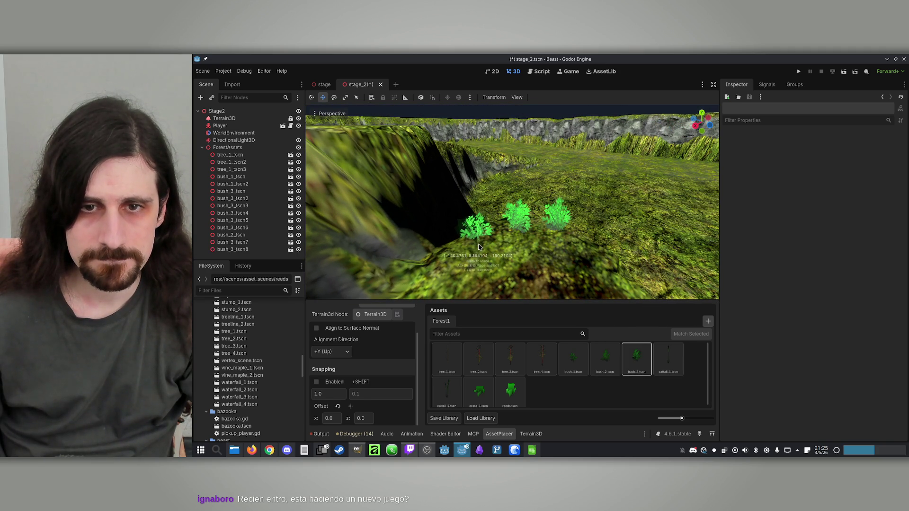
left_click(511, 251)
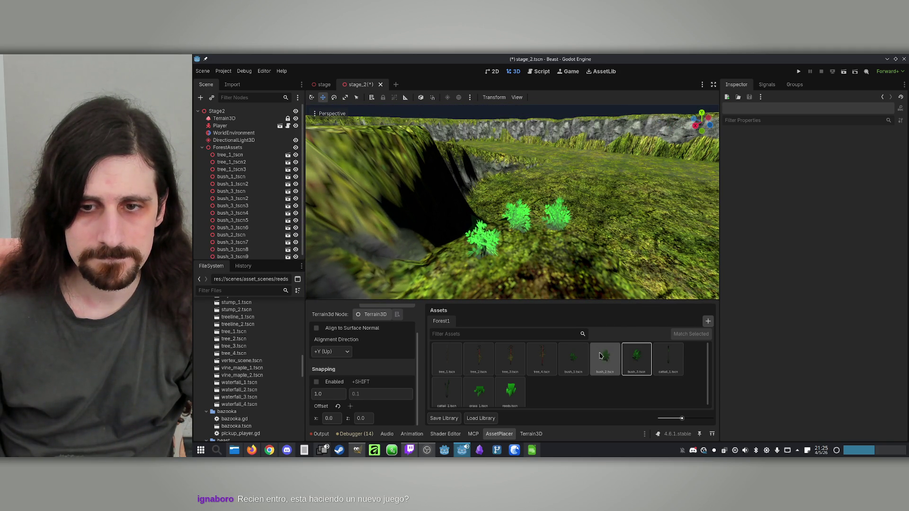
left_click(493, 231)
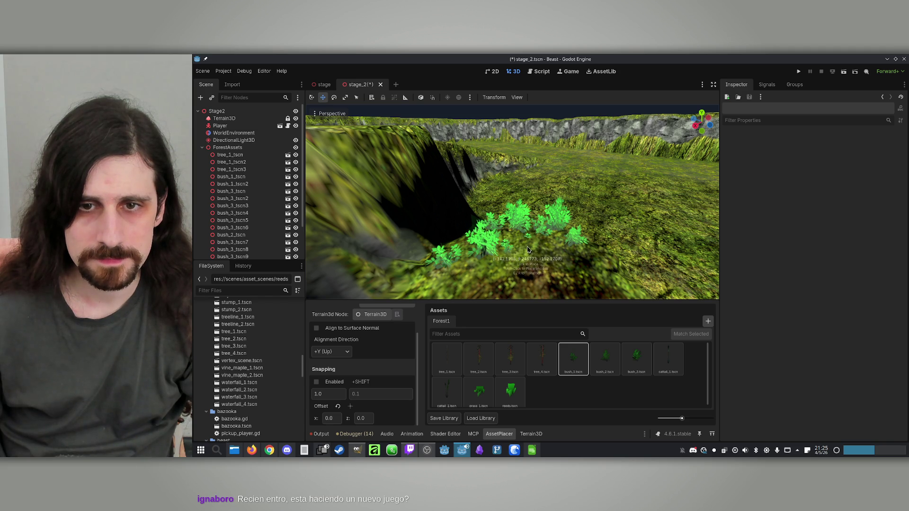
left_click_drag(533, 262, 503, 257)
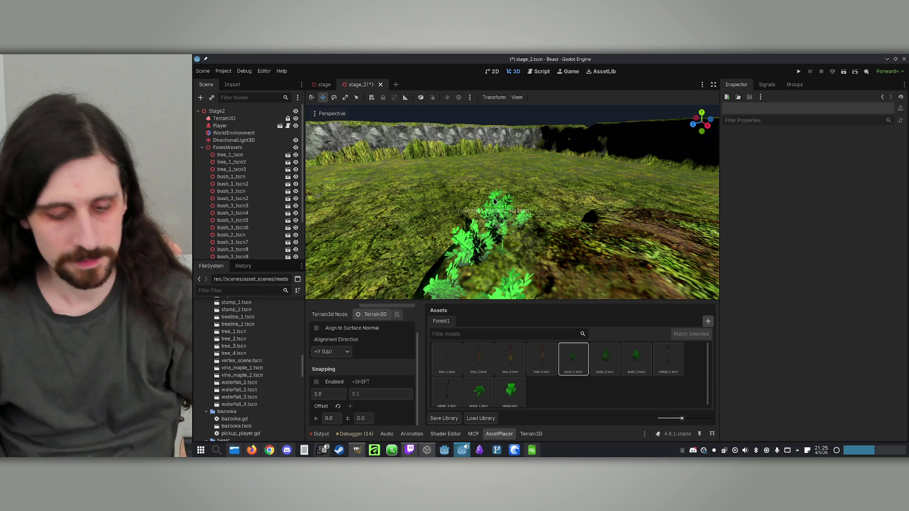
key("ctrl+s")
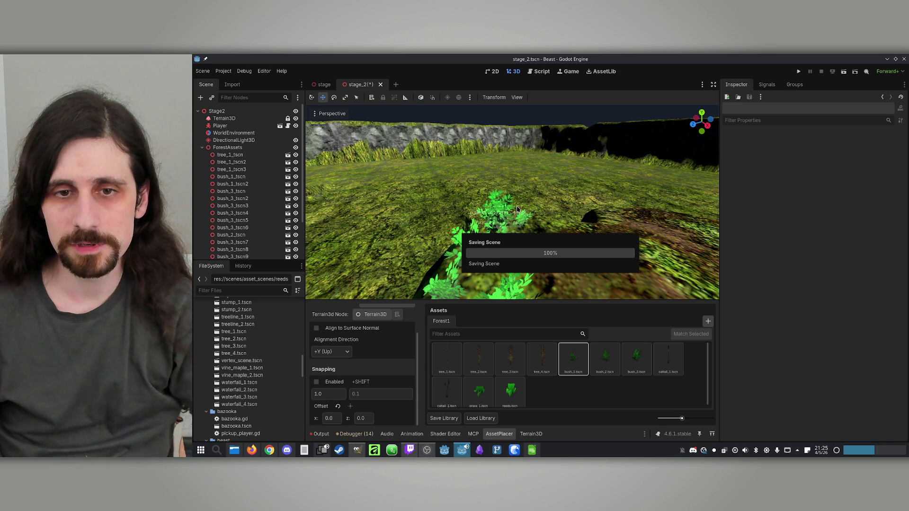
Use tree_1 and bush_3 on the mound, then move to the rocky hillside with tree_2 selected.
mouse_move(517, 208)
left_mouse_down()
mouse_move(433, 217)
mouse_move(472, 209)
left_mouse_up()
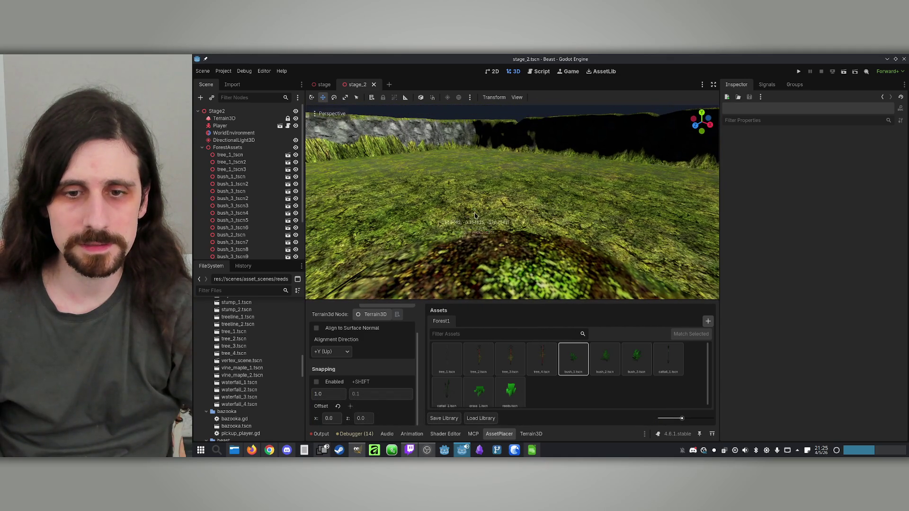
left_click(458, 369)
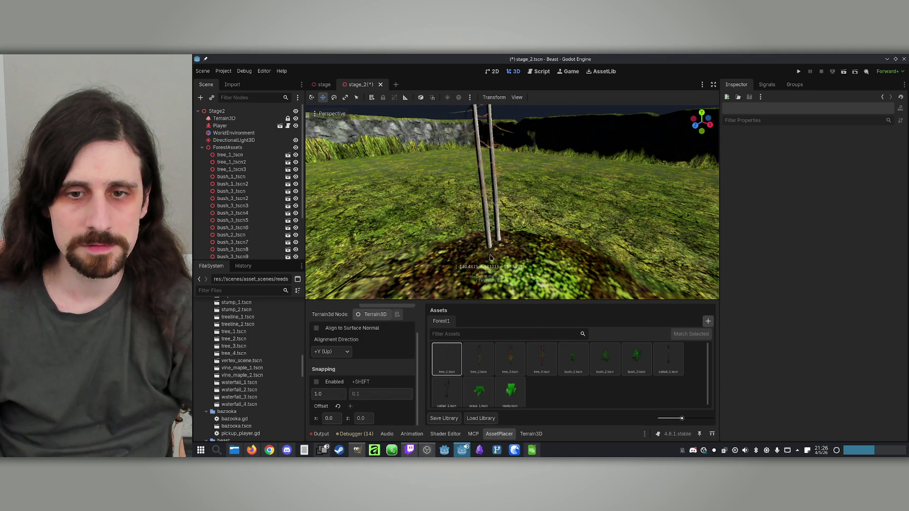
left_click(637, 358)
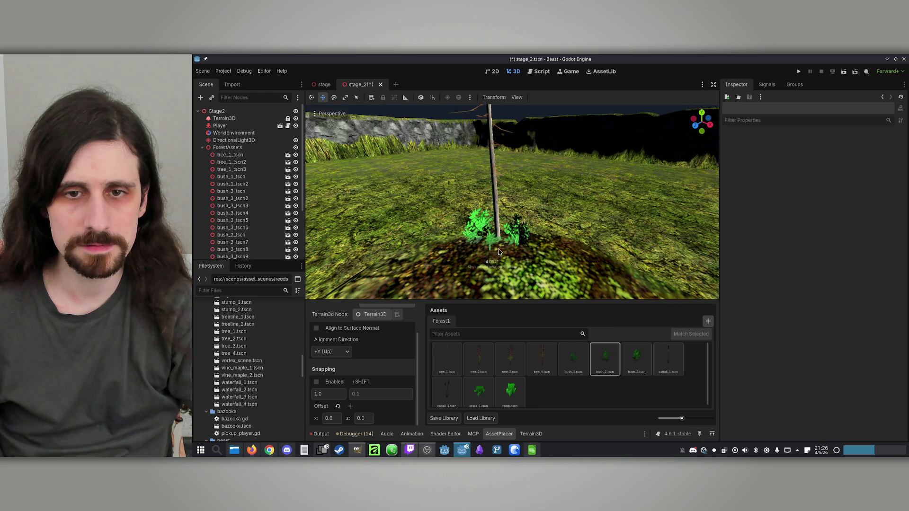
mouse_move(537, 240)
left_mouse_down()
mouse_move(483, 270)
mouse_move(493, 284)
left_mouse_up()
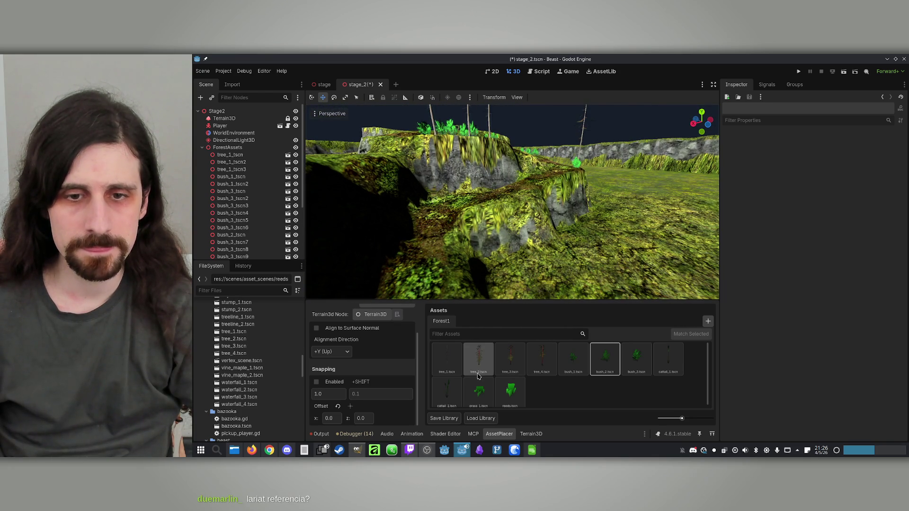
left_click(479, 358)
Add tree_3 conifers to the mossy slope, view them from several angles, and save stage_2.
left_click_drag(493, 271, 534, 236)
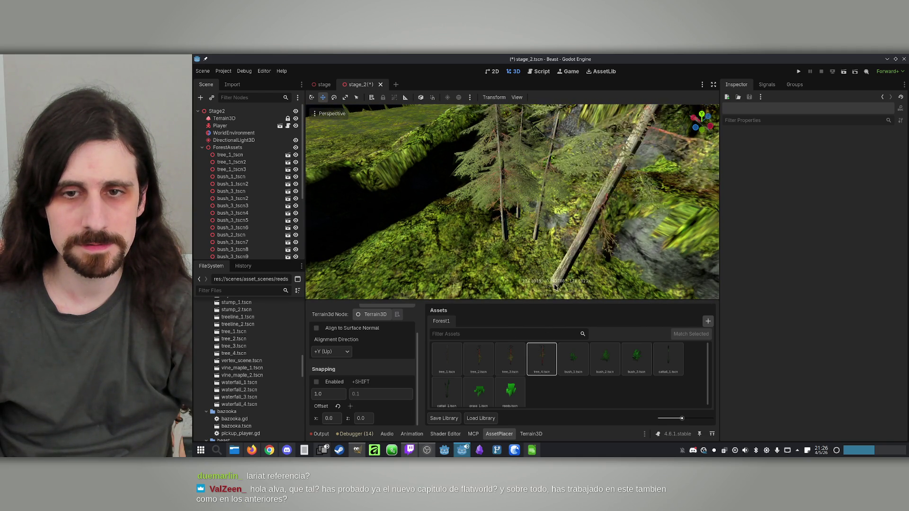
mouse_move(510, 280)
left_mouse_down()
mouse_move(505, 275)
mouse_move(557, 290)
mouse_move(598, 284)
mouse_move(547, 256)
mouse_move(531, 231)
left_mouse_up()
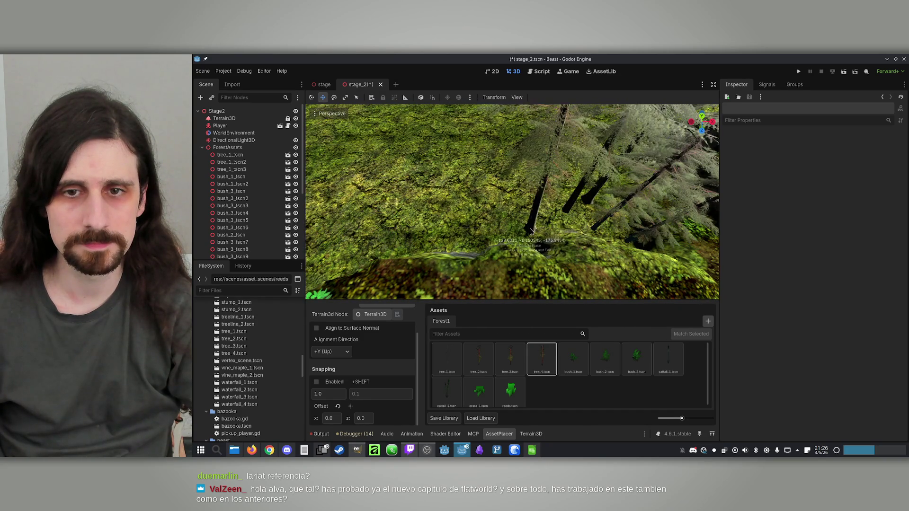
left_click(511, 358)
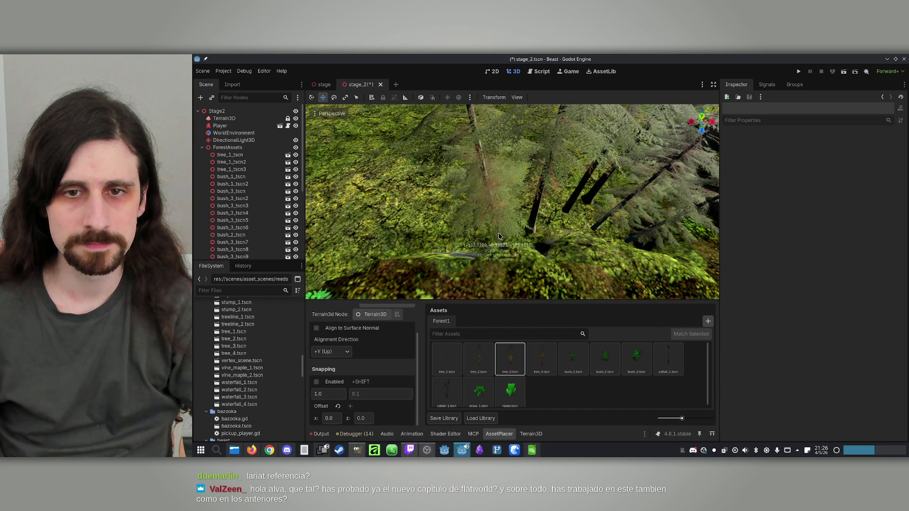
left_click_drag(511, 241, 490, 322)
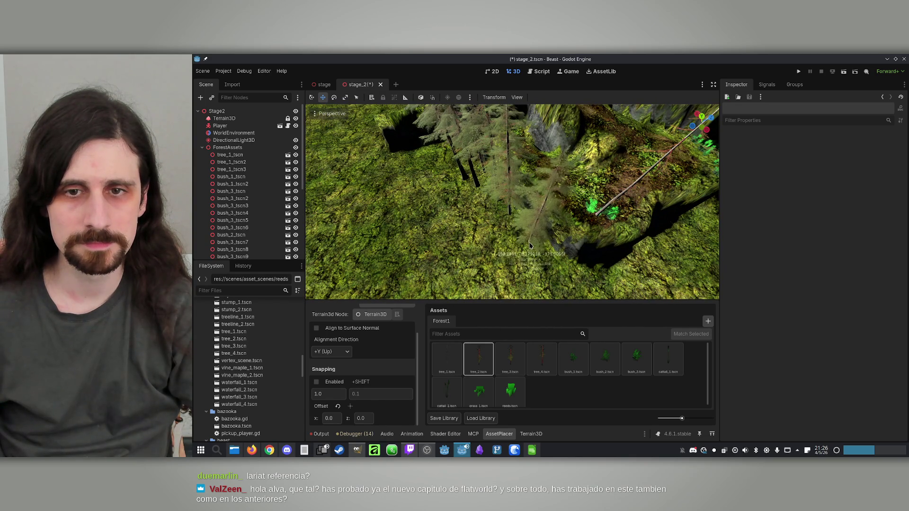
left_click_drag(521, 247, 484, 240)
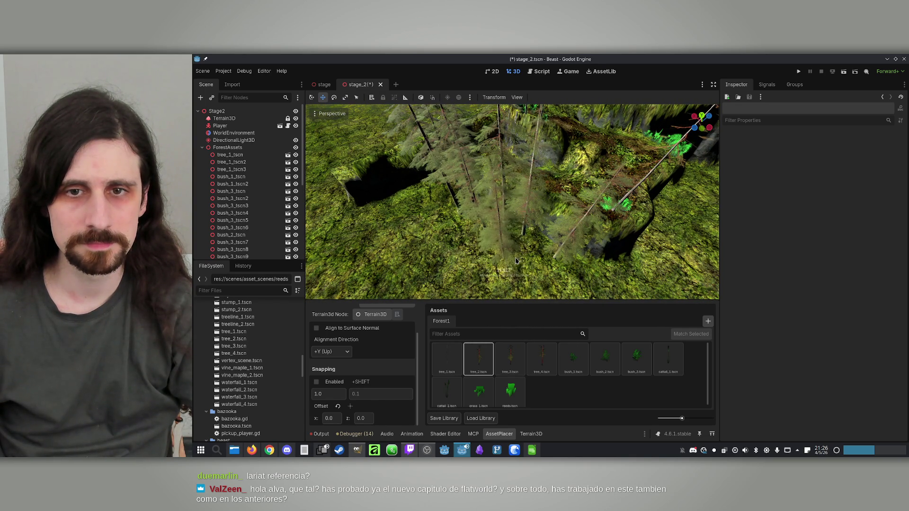
scroll(532, 279, "down", 1)
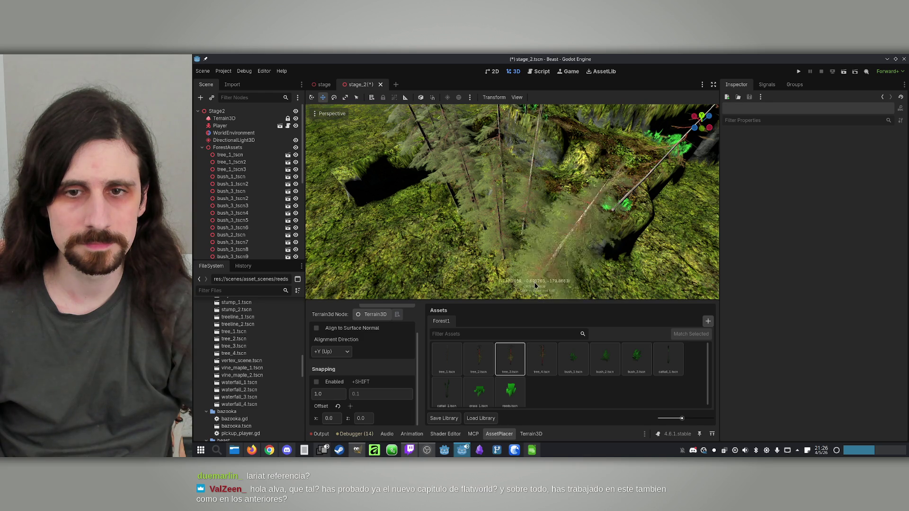
left_click_drag(529, 275, 507, 251)
key("ctrl+s")
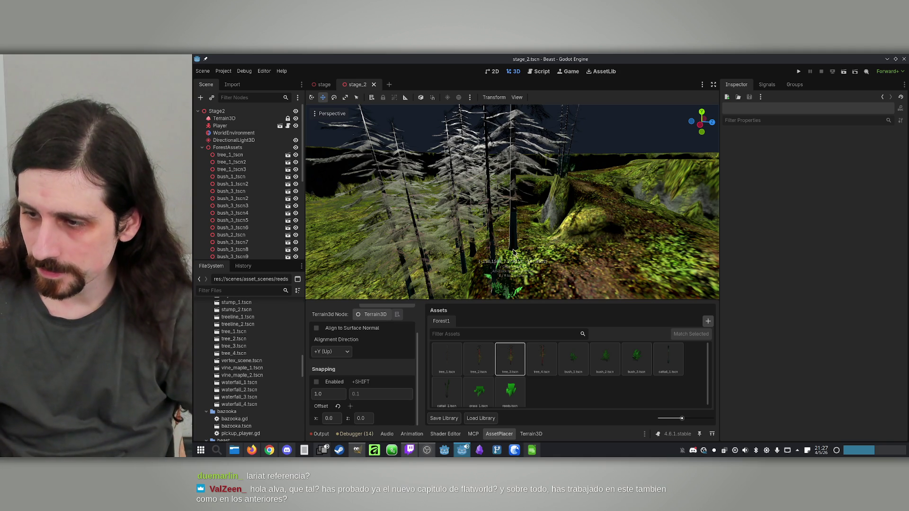
Orbit the view to the mossy ridge lined with bushes.
mouse_move(471, 180)
left_mouse_down()
mouse_move(437, 182)
mouse_move(449, 183)
left_mouse_up()
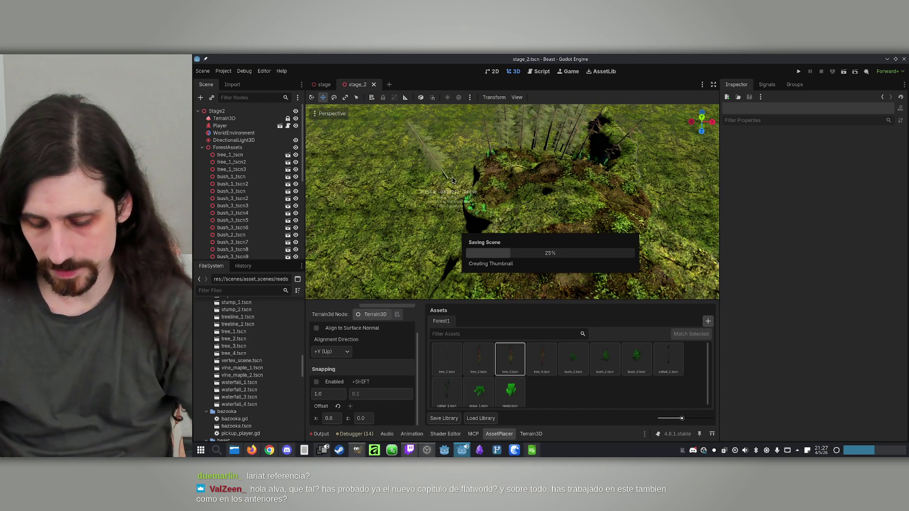